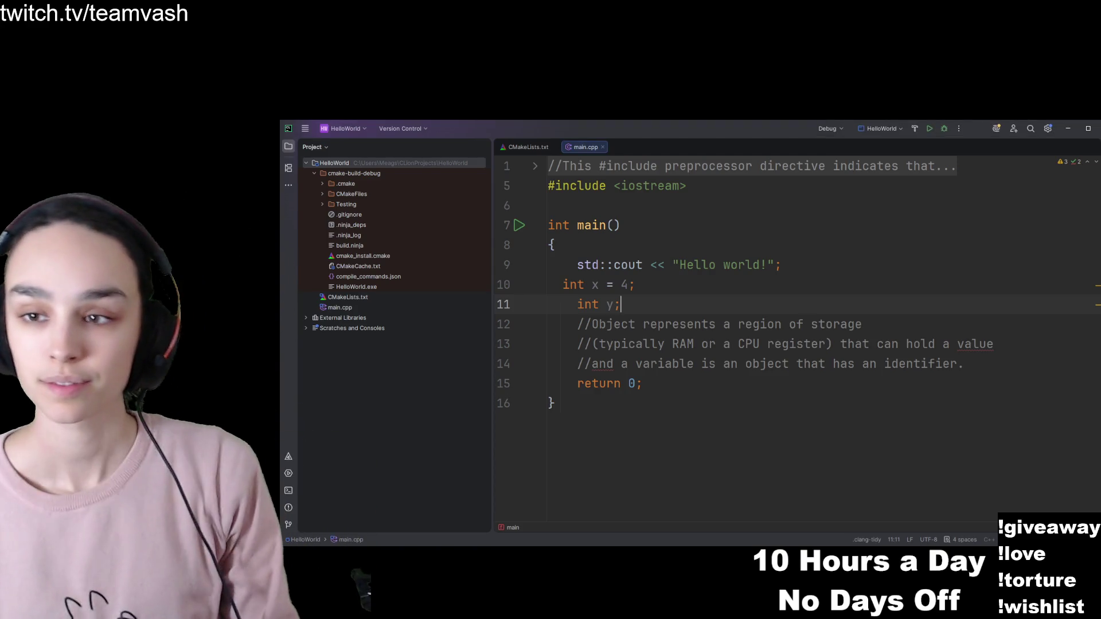
# - Bring the draw.io window with its blank canvas in front of CLion's main.cpp
pyautogui.press('Up')
pyautogui.press('Up')
pyautogui.press('Up')
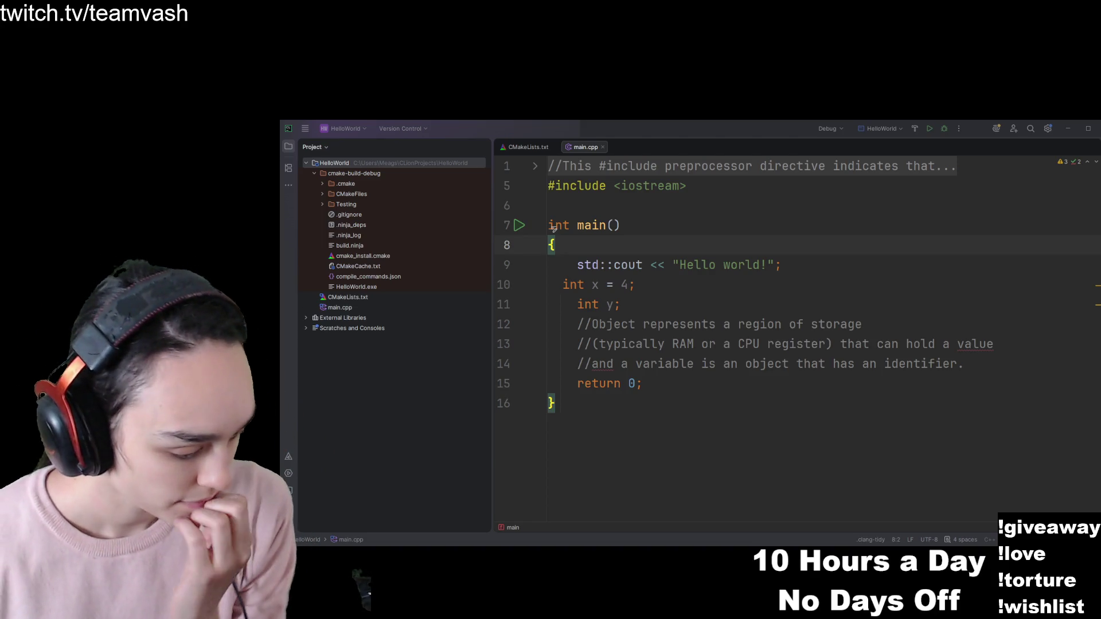
pyautogui.hotkey('alt', 'Tab')
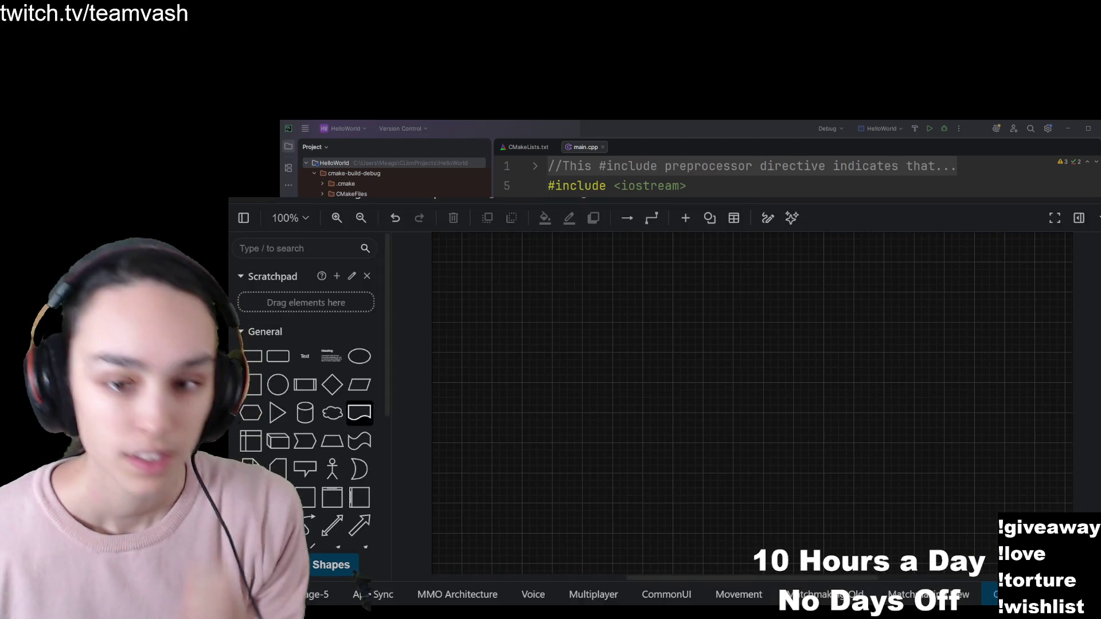
# - Lay out six equal squares in two rows of three, deleting the extra copy
pyautogui.click(250, 356)
pyautogui.moveTo(754, 396)
pyautogui.mouseDown()
pyautogui.moveTo(634, 409)
pyautogui.moveTo(649, 412)
pyautogui.moveTo(619, 428)
pyautogui.moveTo(771, 359)
pyautogui.mouseUp()
pyautogui.hotkey('ctrl', 'd')
pyautogui.hotkey('ctrl', 'd')
pyautogui.hotkey('ctrl', 'd')
pyautogui.moveTo(641, 437)
pyautogui.mouseDown()
pyautogui.moveTo(710, 354)
pyautogui.moveTo(729, 351)
pyautogui.moveTo(663, 354)
pyautogui.mouseUp()
pyautogui.moveTo(608, 430)
pyautogui.mouseDown()
pyautogui.moveTo(588, 361)
pyautogui.moveTo(831, 439)
pyautogui.moveTo(779, 407)
pyautogui.moveTo(671, 442)
pyautogui.moveTo(680, 438)
pyautogui.mouseUp()
pyautogui.click(585, 400)
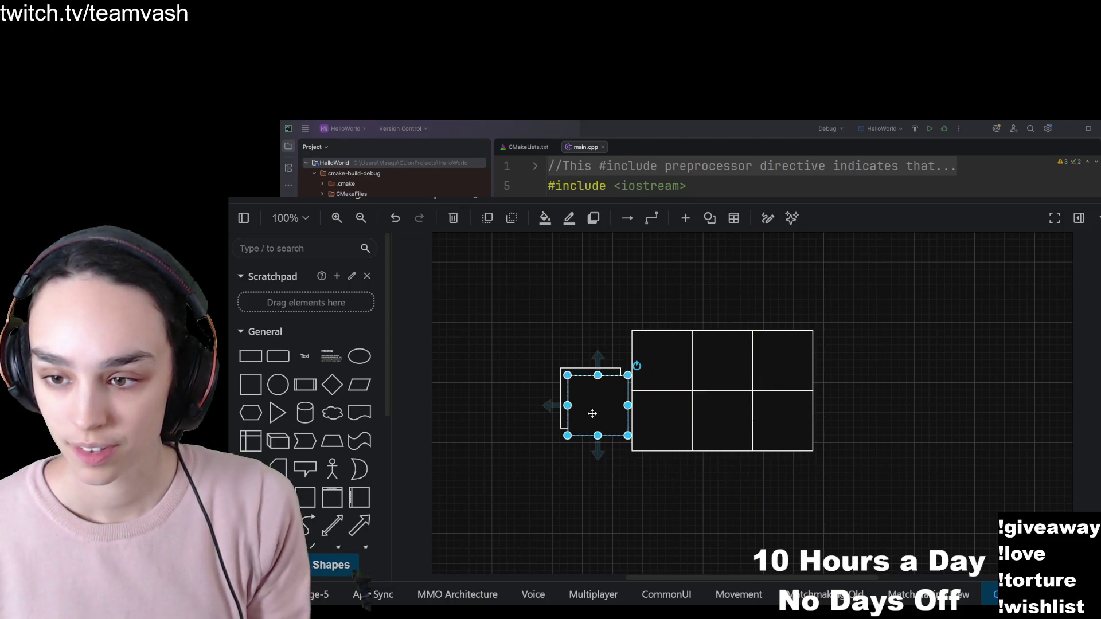
pyautogui.press('Delete')
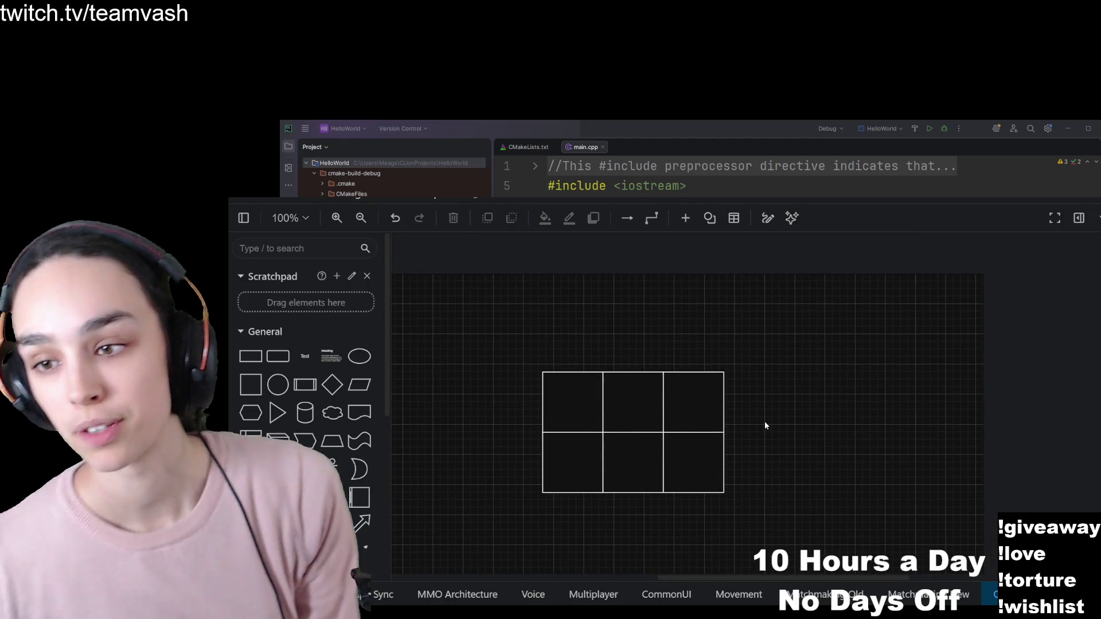
pyautogui.click(841, 335)
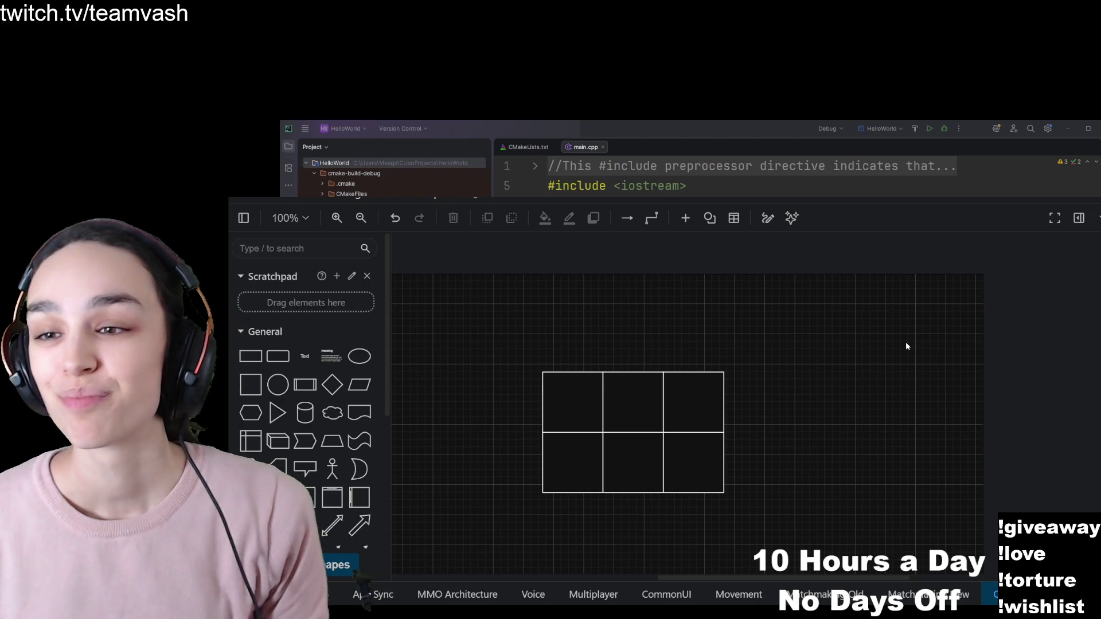
# - Add the text 'Memory: the whole physical wall of PO boxes' just right of the grid
pyautogui.click(306, 360)
pyautogui.press('Return')
pyautogui.write('M')
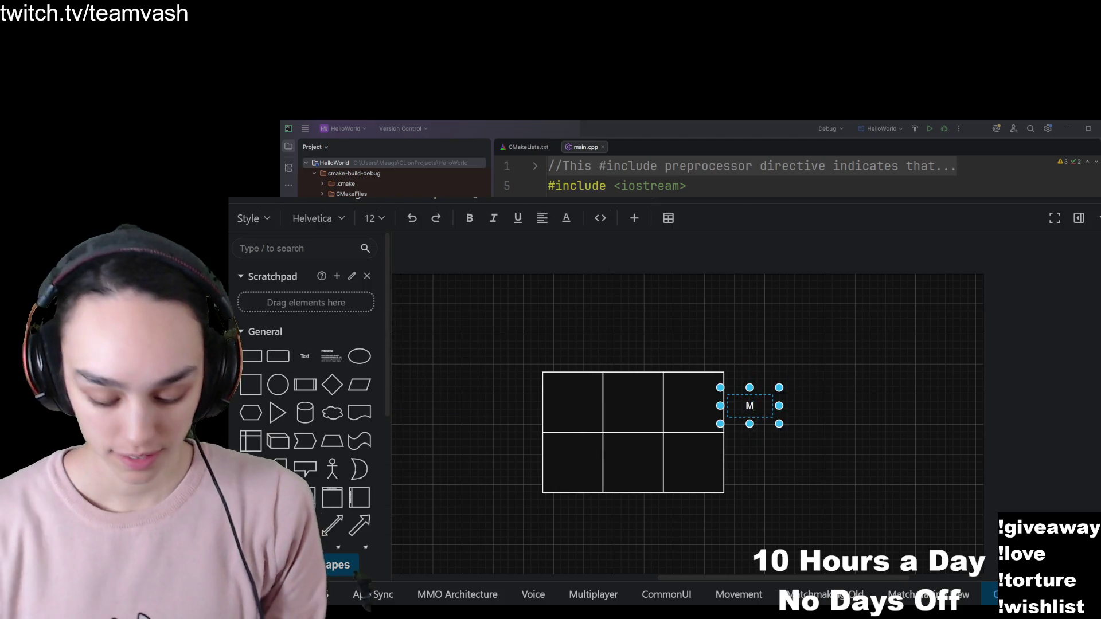
pyautogui.write('emory: the whole')
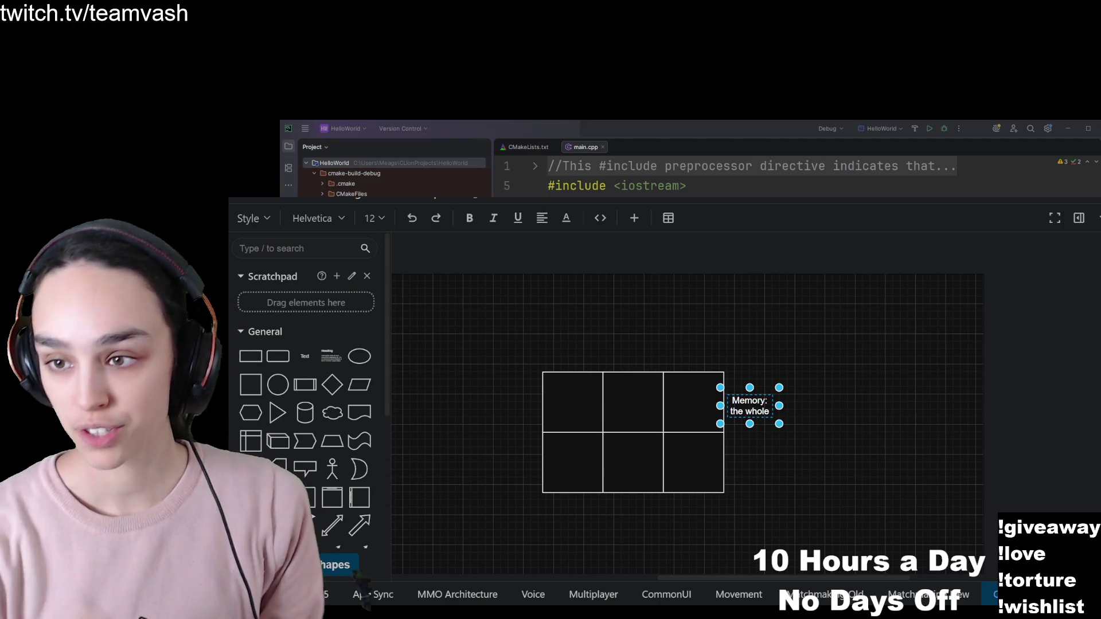
pyautogui.write(' physical wall')
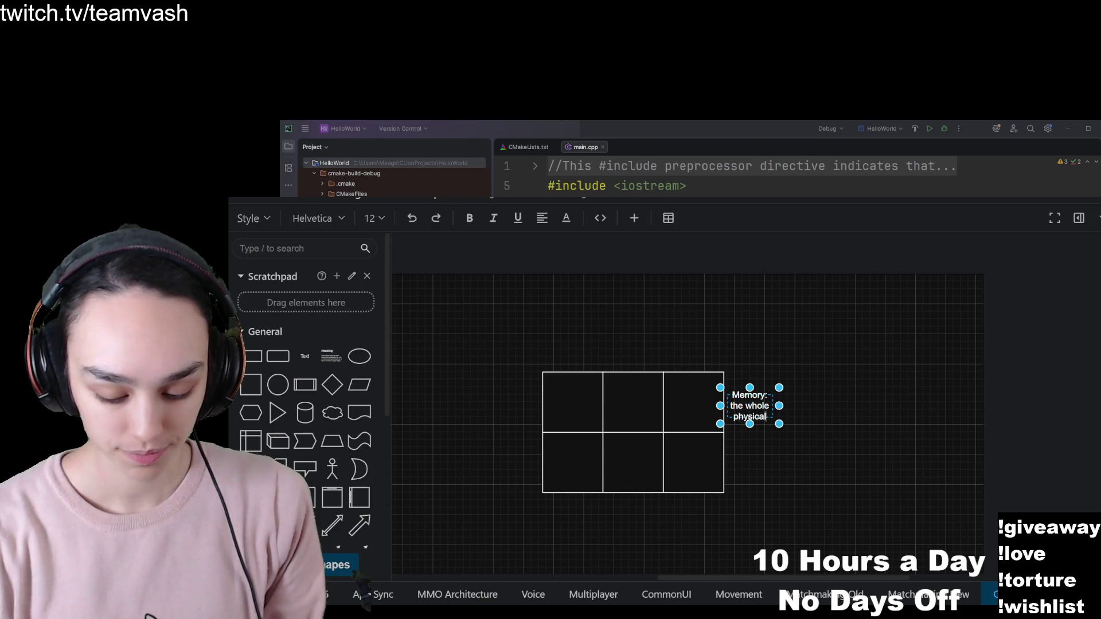
pyautogui.write(' of PO boxes')
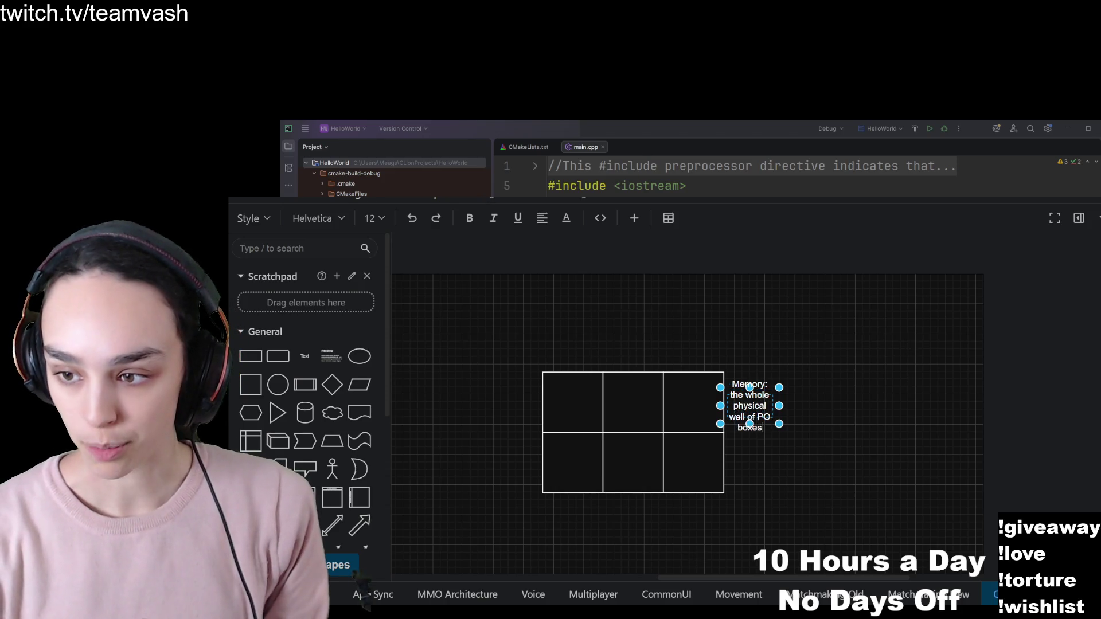
pyautogui.press('Return')
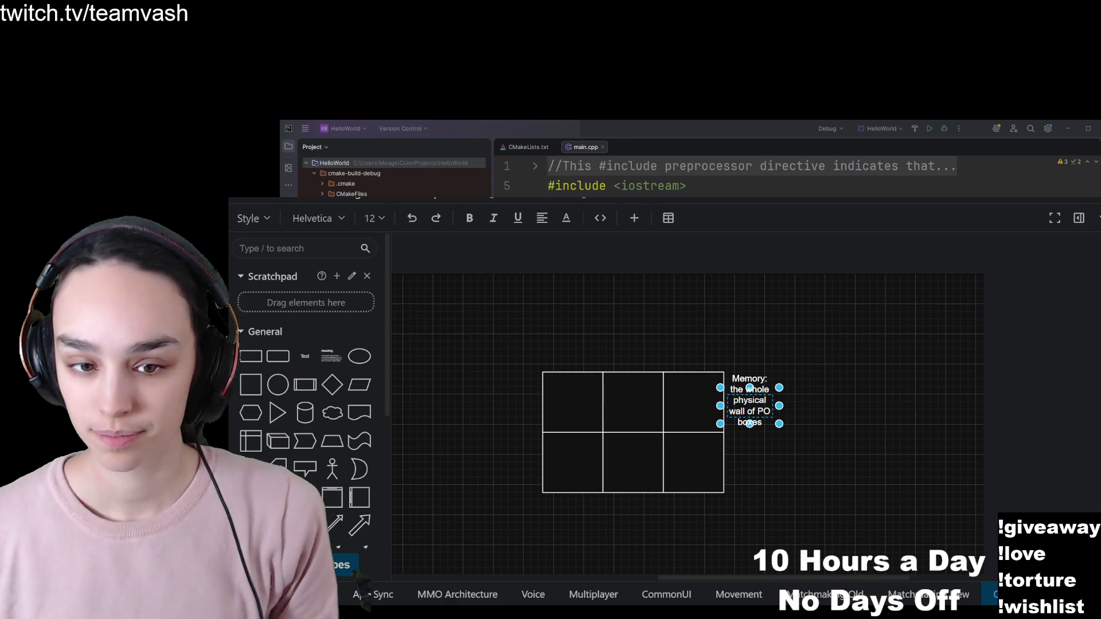
pyautogui.press('Escape')
pyautogui.moveTo(751, 416)
pyautogui.mouseDown()
pyautogui.moveTo(830, 453)
pyautogui.moveTo(838, 441)
pyautogui.moveTo(813, 396)
pyautogui.moveTo(823, 407)
pyautogui.mouseUp()
pyautogui.click(507, 303)
pyautogui.click(250, 356)
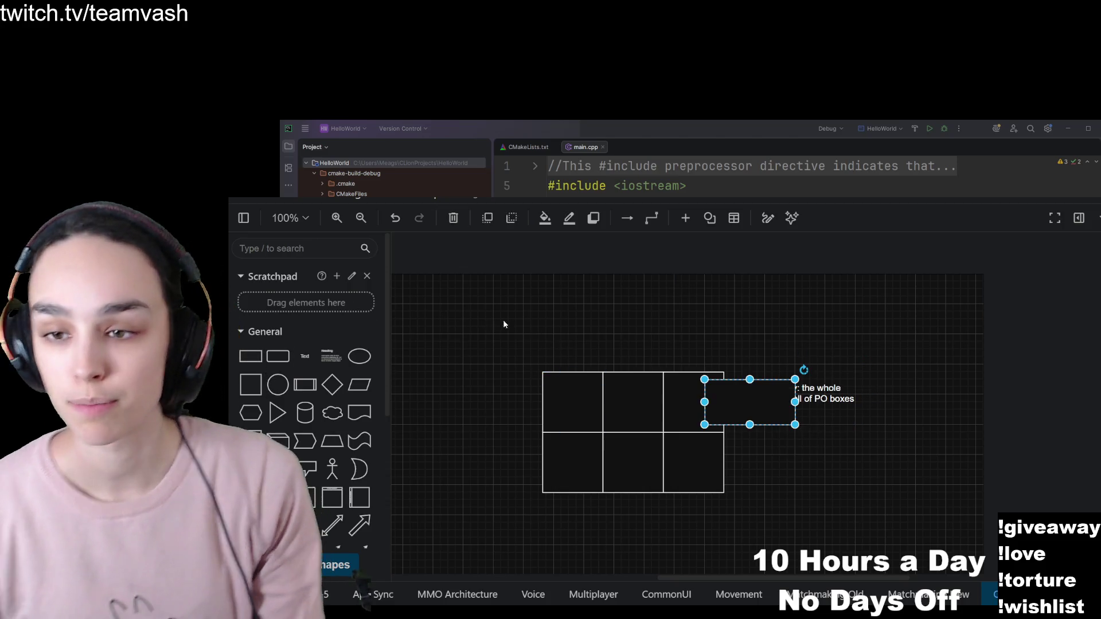
# - Size a new rectangle and send it backward until it sits behind the whole grid
pyautogui.moveTo(705, 425); pyautogui.dragTo(516, 526)
pyautogui.moveTo(672, 455); pyautogui.dragTo(659, 438)
pyautogui.rightClick(681, 442)
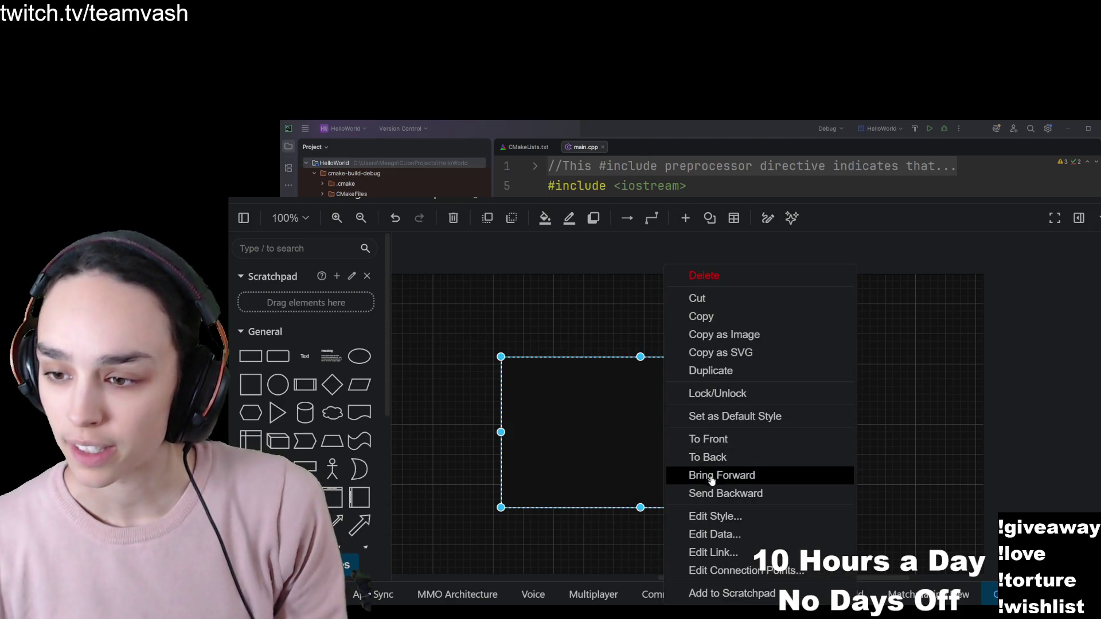
pyautogui.click(713, 495)
pyautogui.rightClick(700, 453)
pyautogui.click(726, 494)
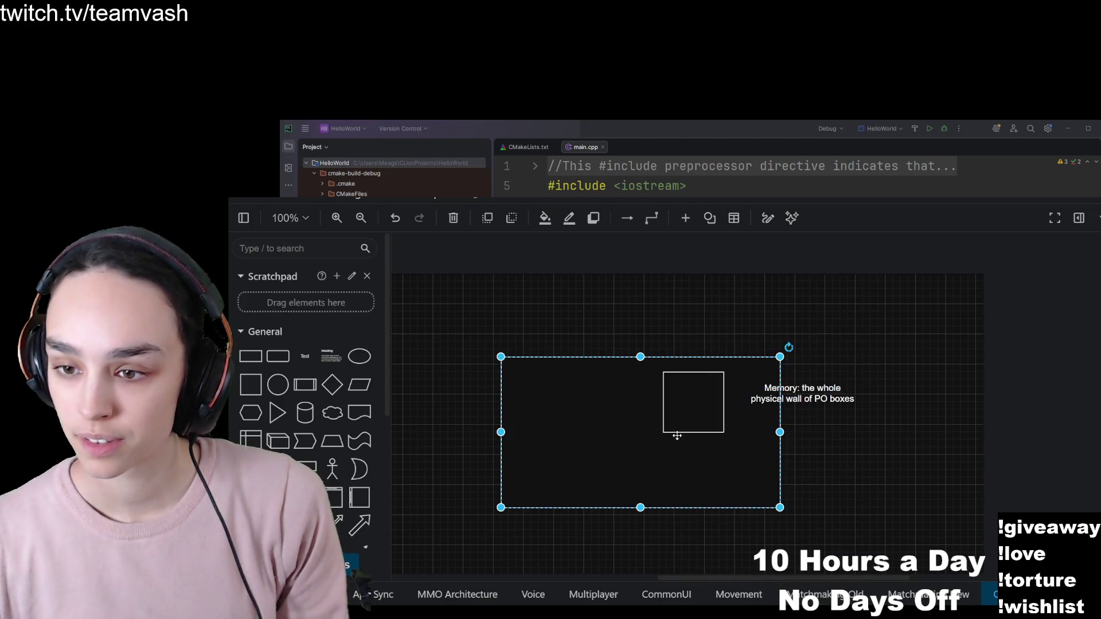
pyautogui.rightClick(676, 435)
pyautogui.click(710, 495)
pyautogui.rightClick(676, 482)
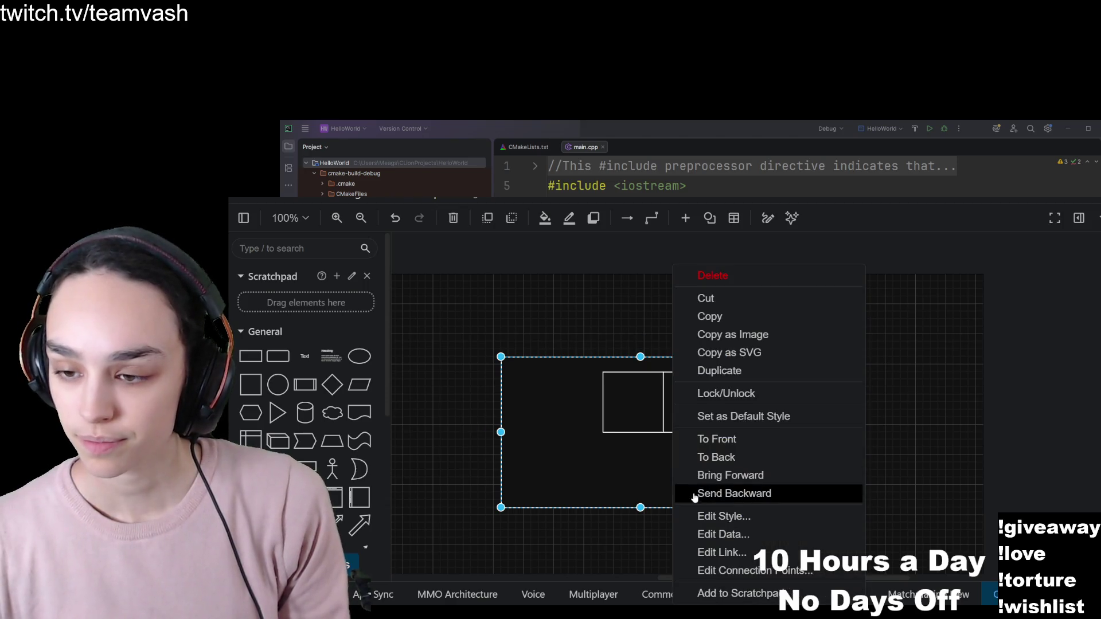
pyautogui.click(697, 492)
pyautogui.rightClick(694, 483)
pyautogui.click(709, 495)
pyautogui.rightClick(700, 489)
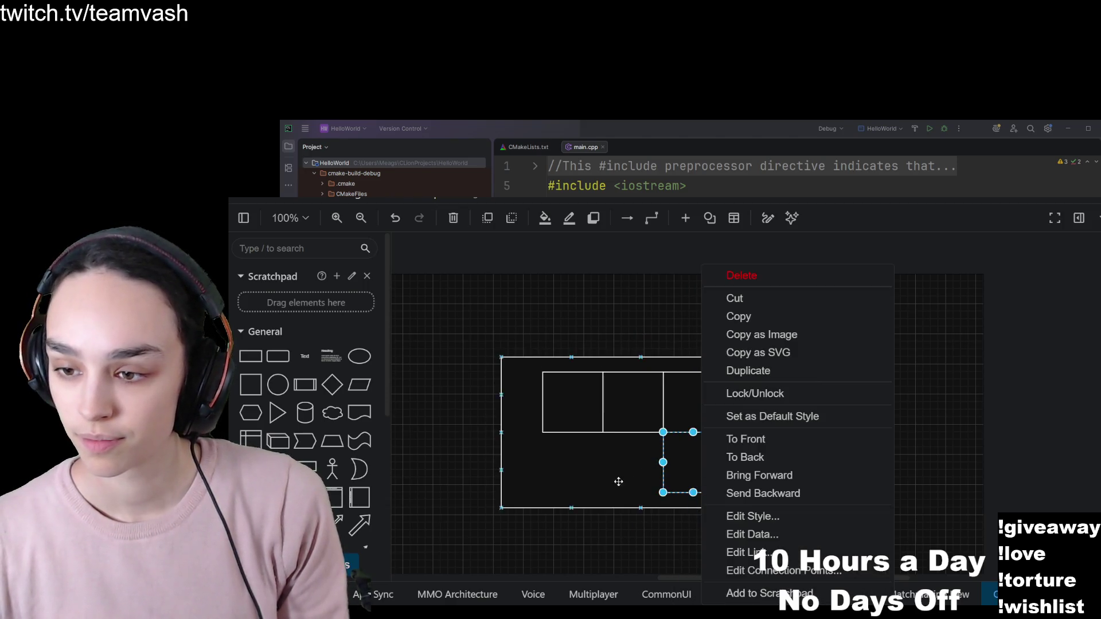
pyautogui.rightClick(603, 485)
pyautogui.click(634, 497)
pyautogui.rightClick(547, 485)
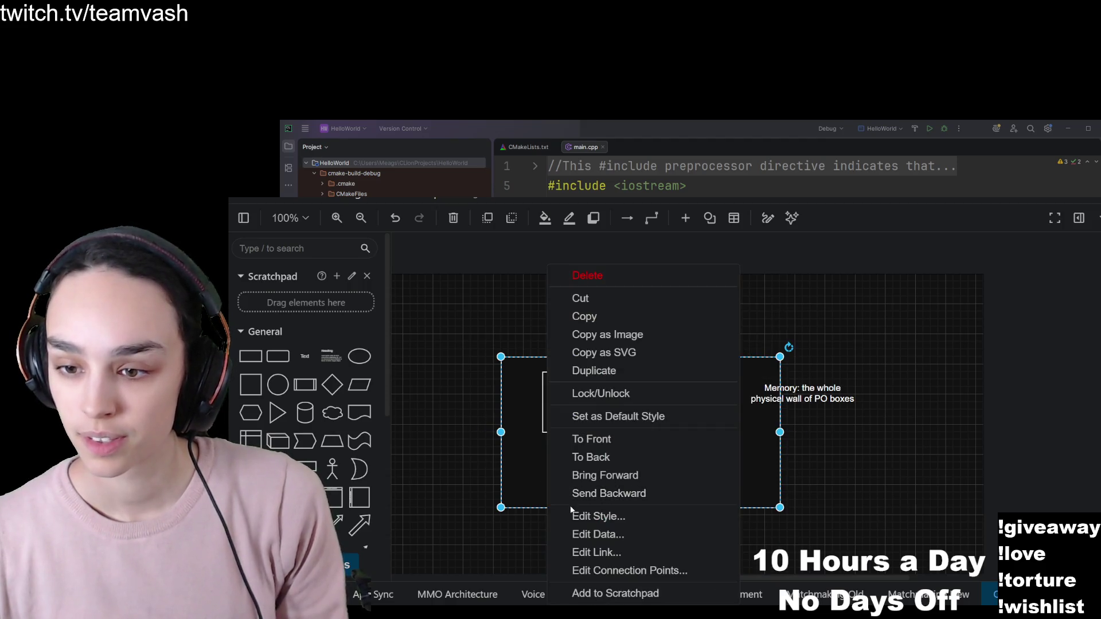
pyautogui.click(573, 493)
# - Enlarge the rectangle to enclose the grid and move the Memory label to its upper right
pyautogui.moveTo(738, 456); pyautogui.dragTo(724, 453)
pyautogui.moveTo(818, 402)
pyautogui.mouseDown()
pyautogui.moveTo(827, 352)
pyautogui.moveTo(876, 357)
pyautogui.moveTo(849, 364)
pyautogui.mouseUp()
pyautogui.click(749, 487)
pyautogui.moveTo(765, 500)
pyautogui.mouseDown()
pyautogui.moveTo(772, 531)
pyautogui.moveTo(763, 484)
pyautogui.mouseUp()
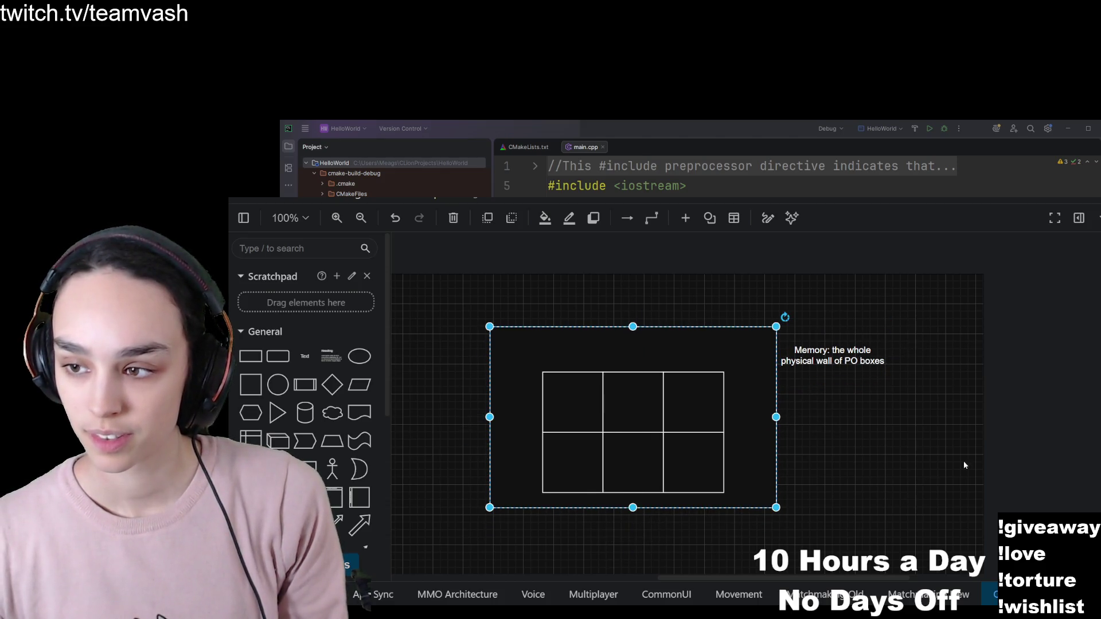
pyautogui.click(964, 460)
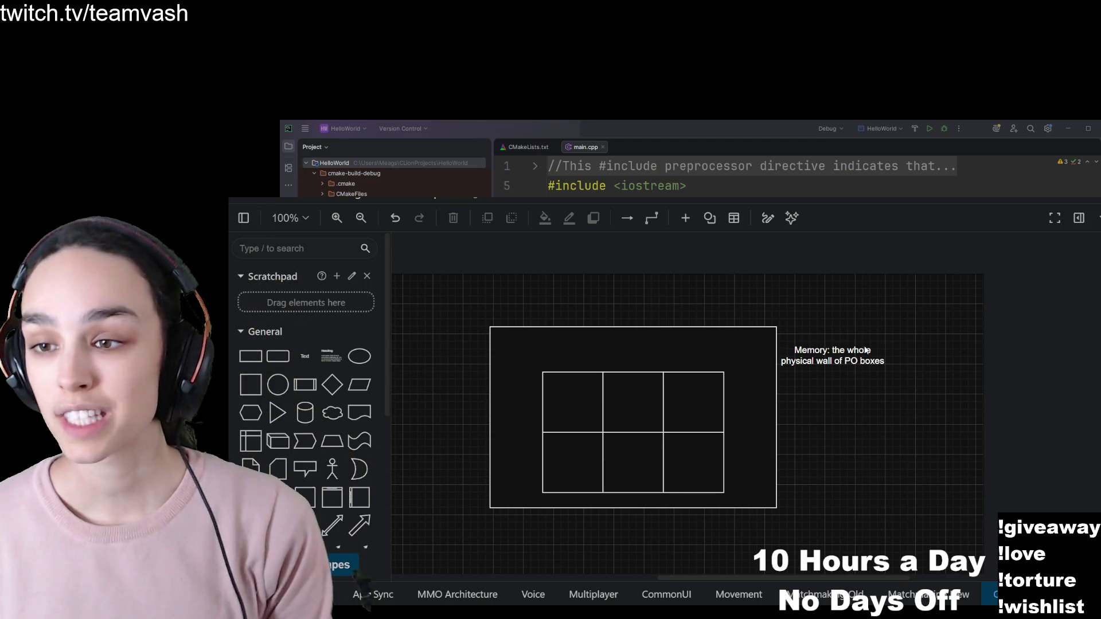
# - Give the bottom-right square a magenta outline
pyautogui.click(693, 462)
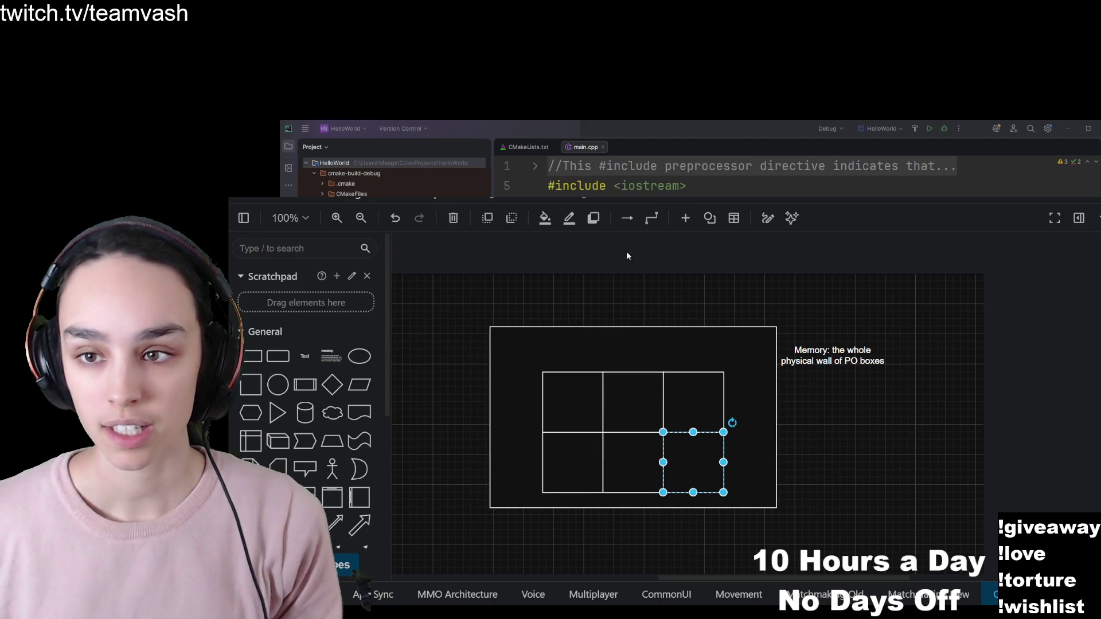
pyautogui.click(569, 219)
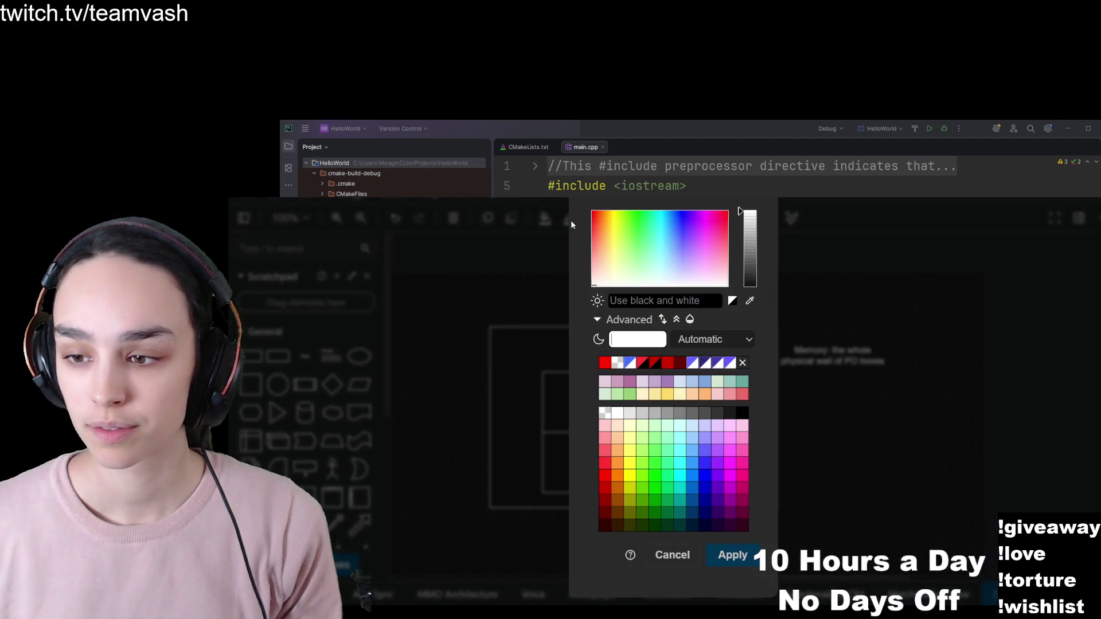
pyautogui.click(735, 462)
pyautogui.click(733, 555)
pyautogui.click(737, 521)
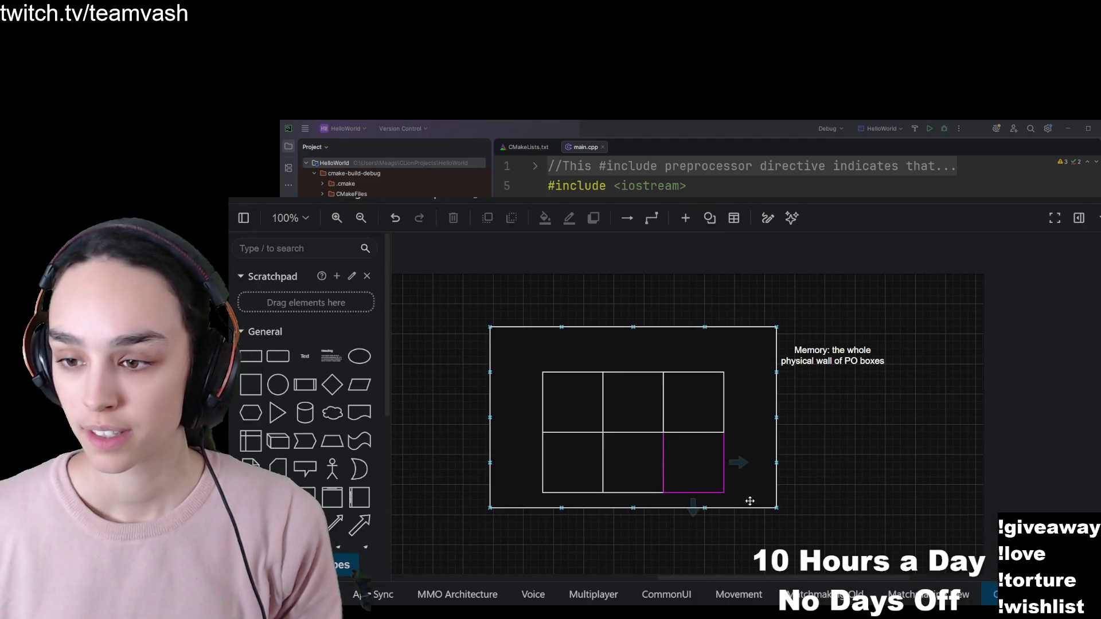
pyautogui.click(710, 465)
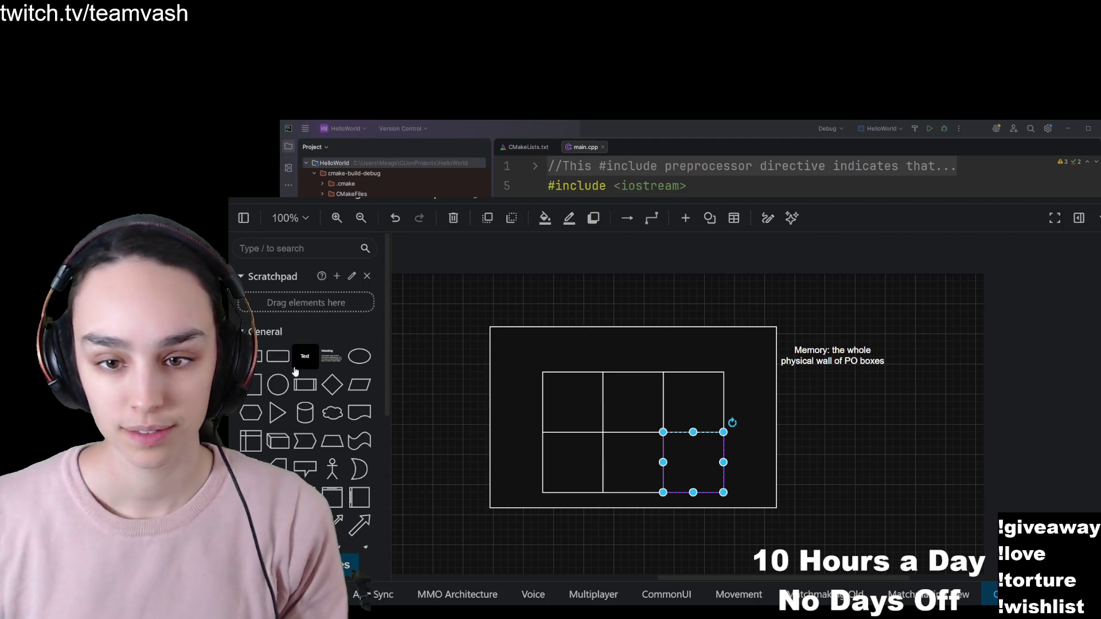
# - Add an 'Object' text label to the right of the frame
pyautogui.moveTo(304, 356)
pyautogui.mouseDown()
pyautogui.moveTo(746, 404)
pyautogui.moveTo(825, 450)
pyautogui.mouseUp()
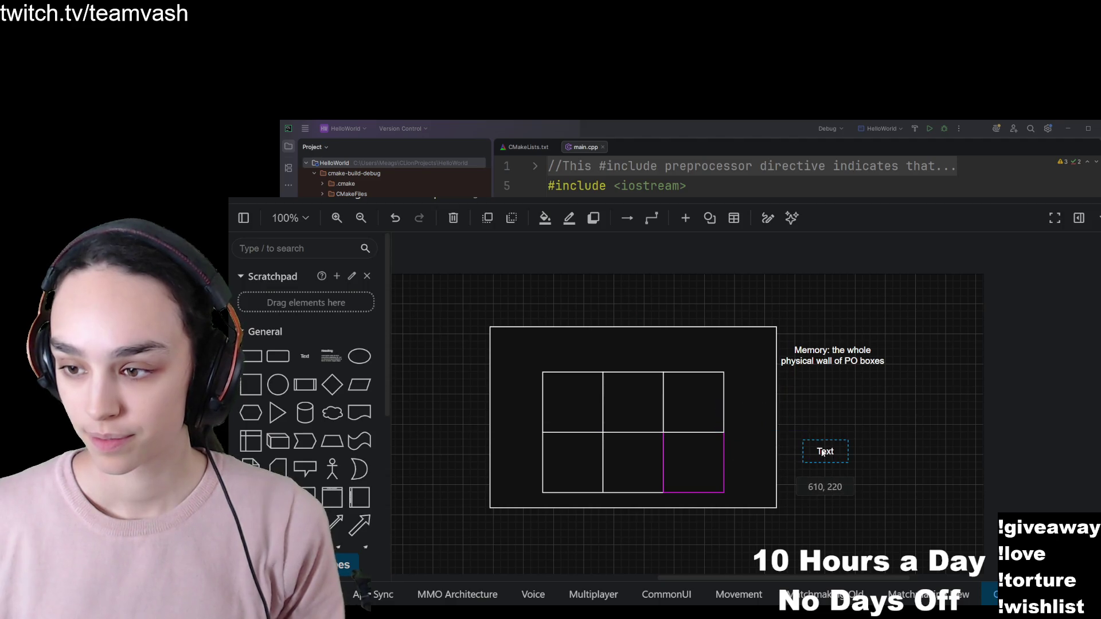
pyautogui.doubleClick(825, 450)
pyautogui.write('Object')
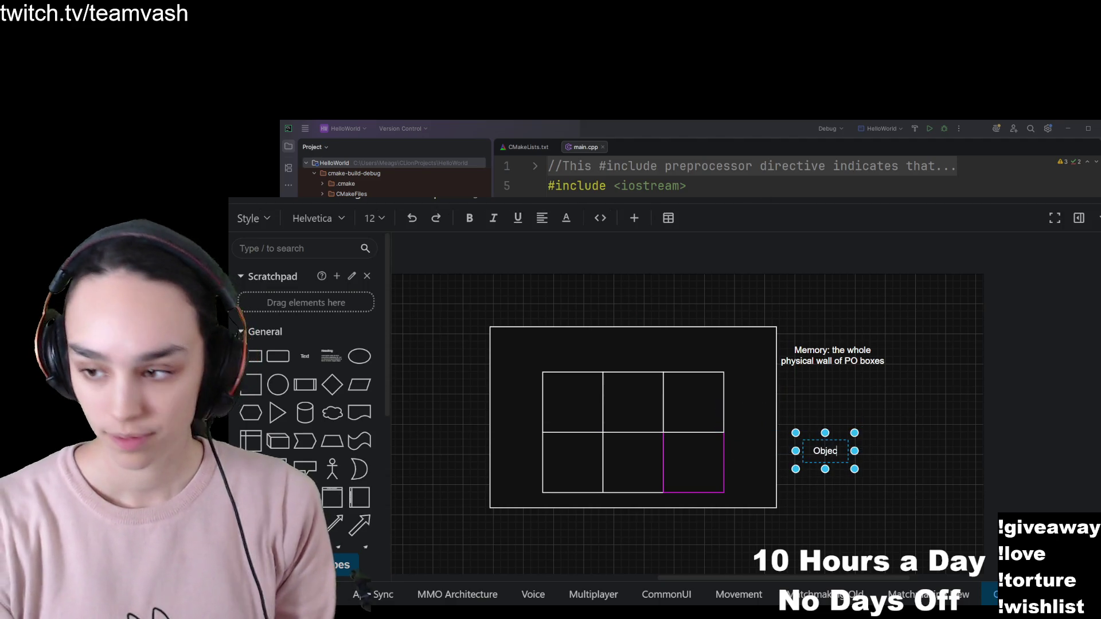
pyautogui.click(939, 433)
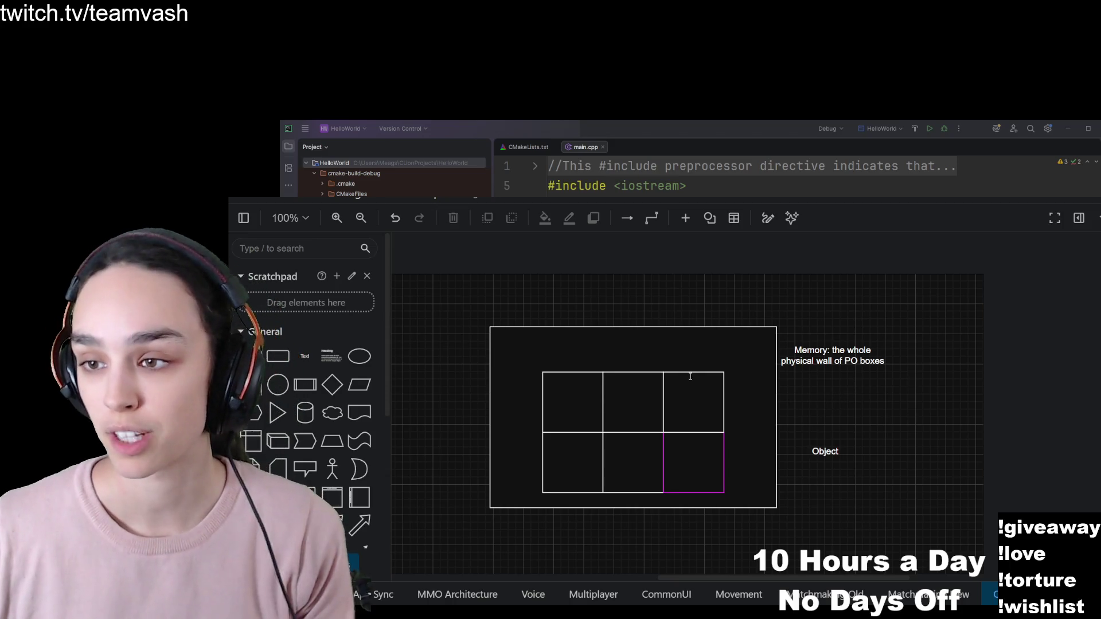
# - Shorten the bottom-left grid square to half its height
pyautogui.click(665, 417)
pyautogui.click(572, 465)
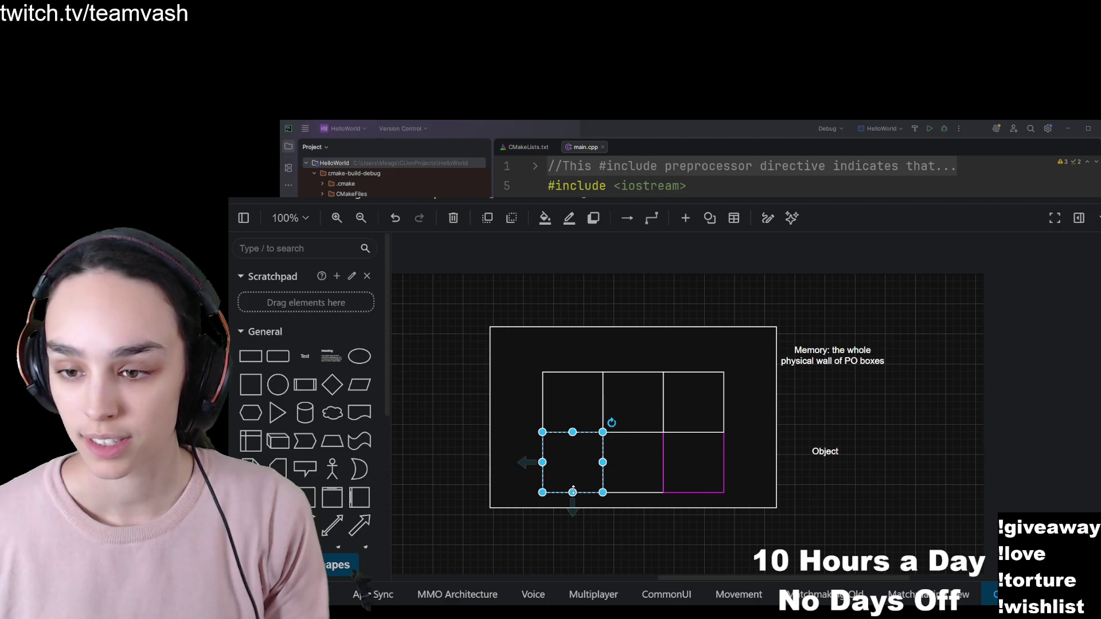
pyautogui.moveTo(572, 492); pyautogui.dragTo(572, 454)
pyautogui.click(842, 455)
pyautogui.click(865, 522)
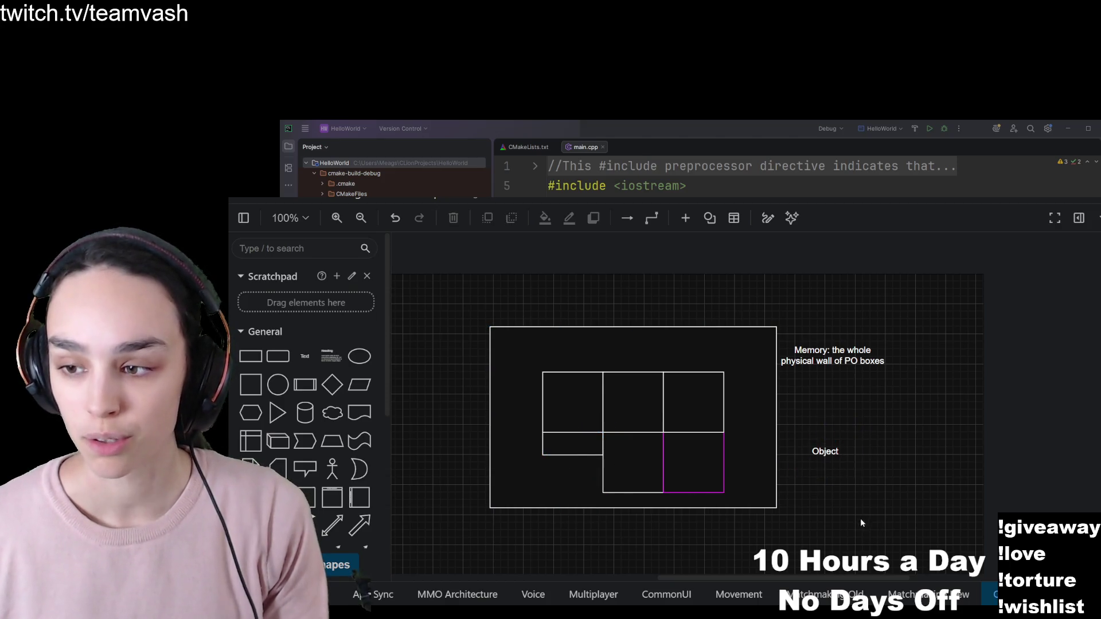
# - Put a text box labelled c in the shortened cell and add another text box right of the grid
pyautogui.click(305, 356)
pyautogui.moveTo(764, 399)
pyautogui.mouseDown()
pyautogui.moveTo(563, 438)
pyautogui.moveTo(572, 449)
pyautogui.moveTo(562, 455)
pyautogui.moveTo(562, 442)
pyautogui.moveTo(572, 445)
pyautogui.mouseUp()
pyautogui.doubleClick(572, 451)
pyautogui.write('d')
pyautogui.moveTo(305, 356)
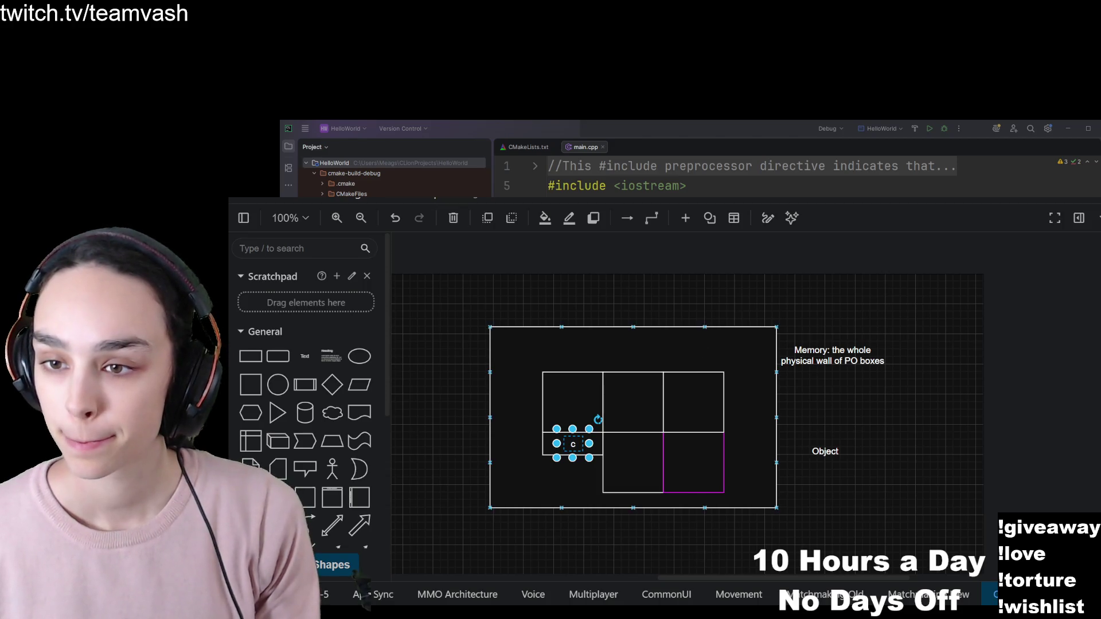
pyautogui.moveTo(305, 356)
pyautogui.mouseDown()
pyautogui.moveTo(565, 363)
pyautogui.moveTo(577, 401)
pyautogui.moveTo(749, 406)
pyautogui.mouseUp()
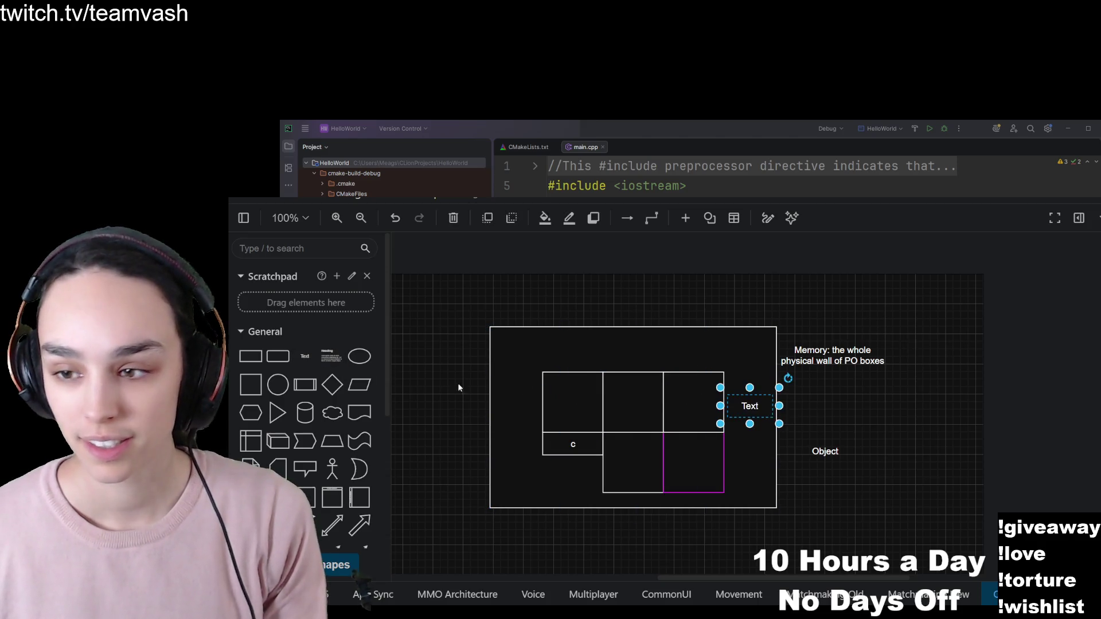
pyautogui.press('F2')
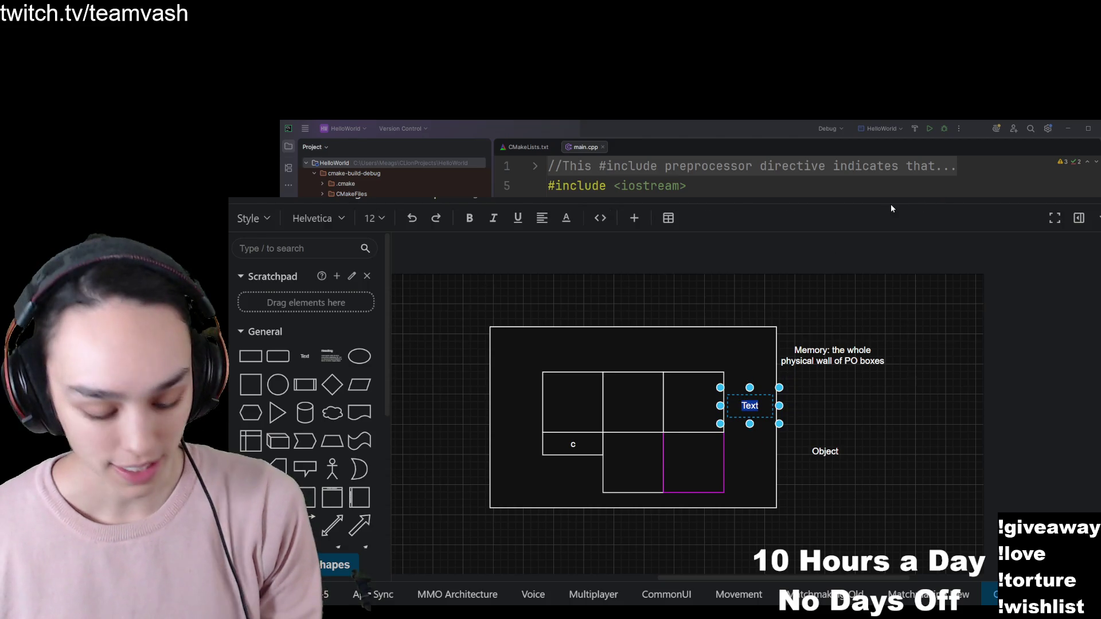
pyautogui.write('2381208301231309103813')
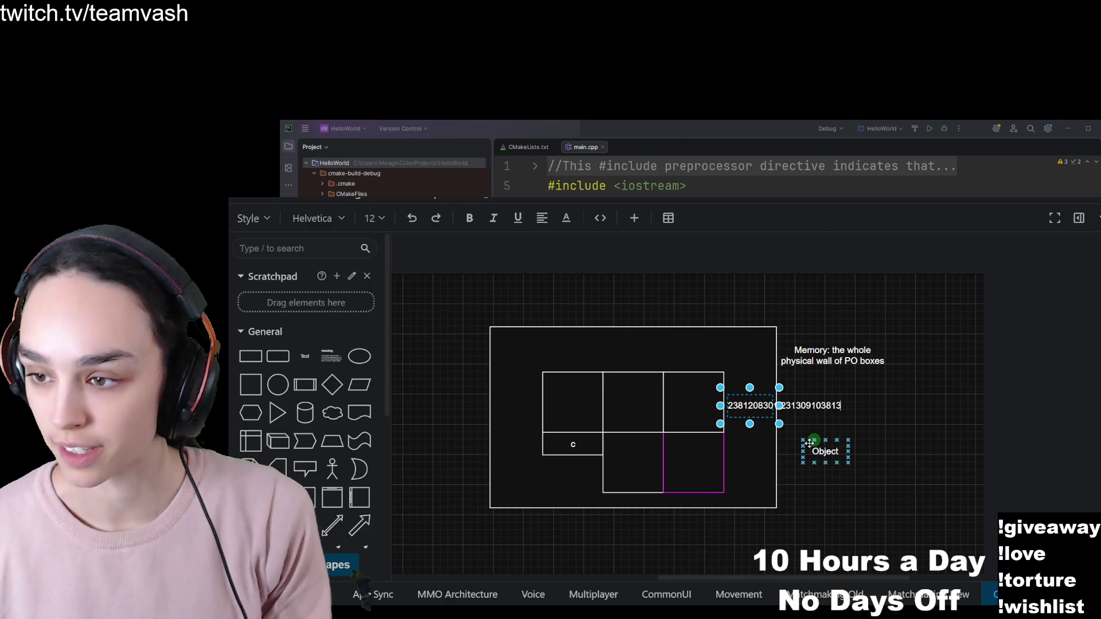
pyautogui.moveTo(791, 434)
pyautogui.mouseDown()
pyautogui.moveTo(828, 430)
pyautogui.moveTo(807, 418)
pyautogui.mouseUp()
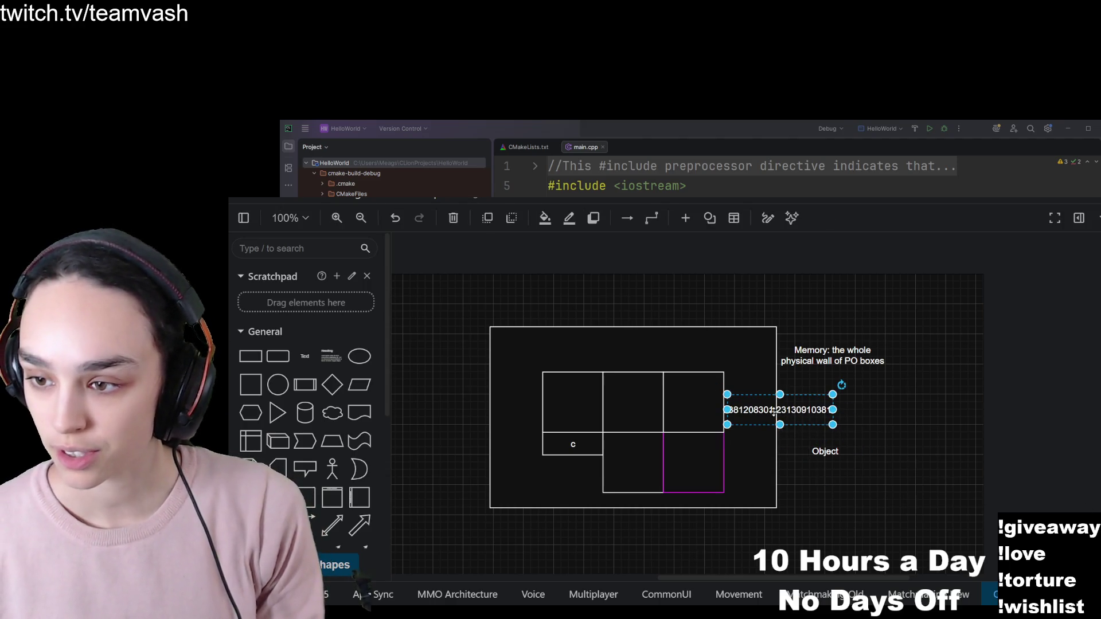
pyautogui.doubleClick(780, 411)
pyautogui.press('BackSpace')
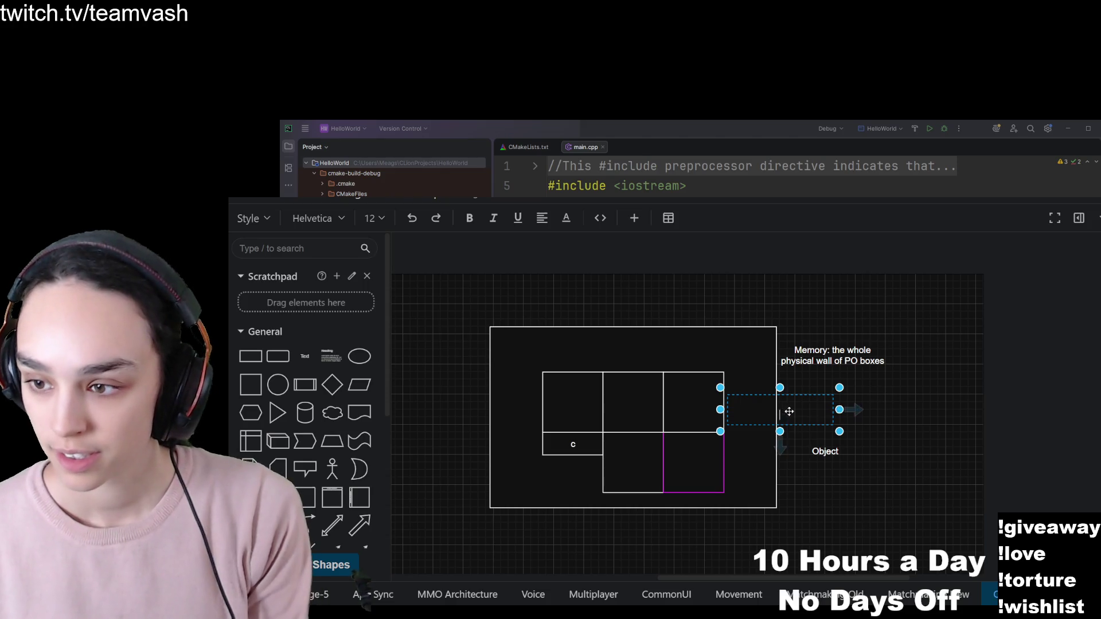
pyautogui.hotkey('ctrl', 'z')
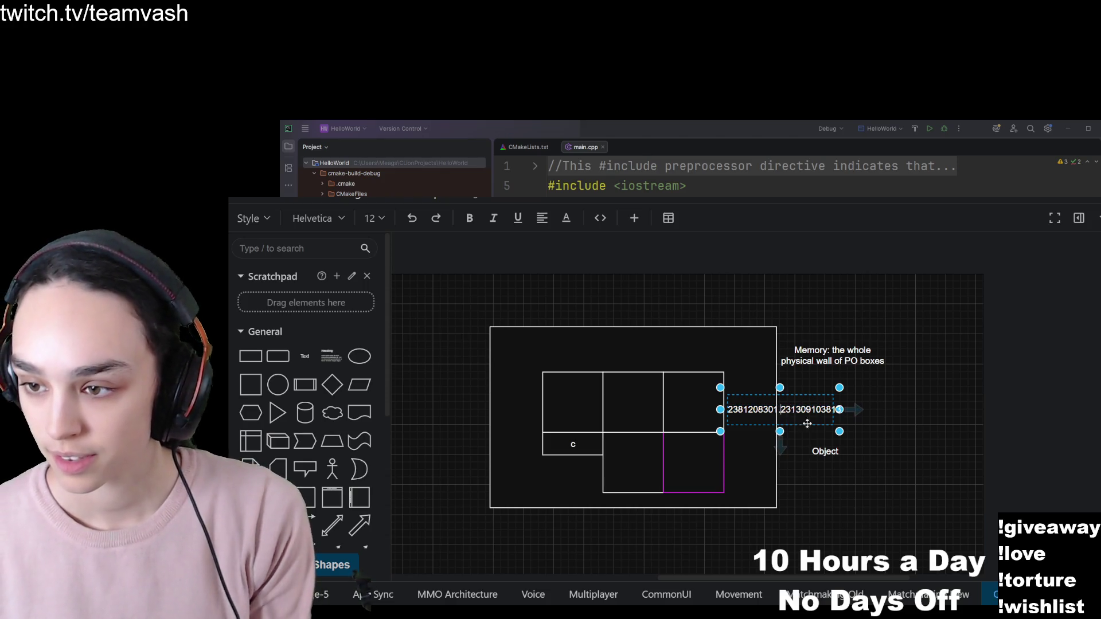
pyautogui.moveTo(839, 431); pyautogui.dragTo(856, 477)
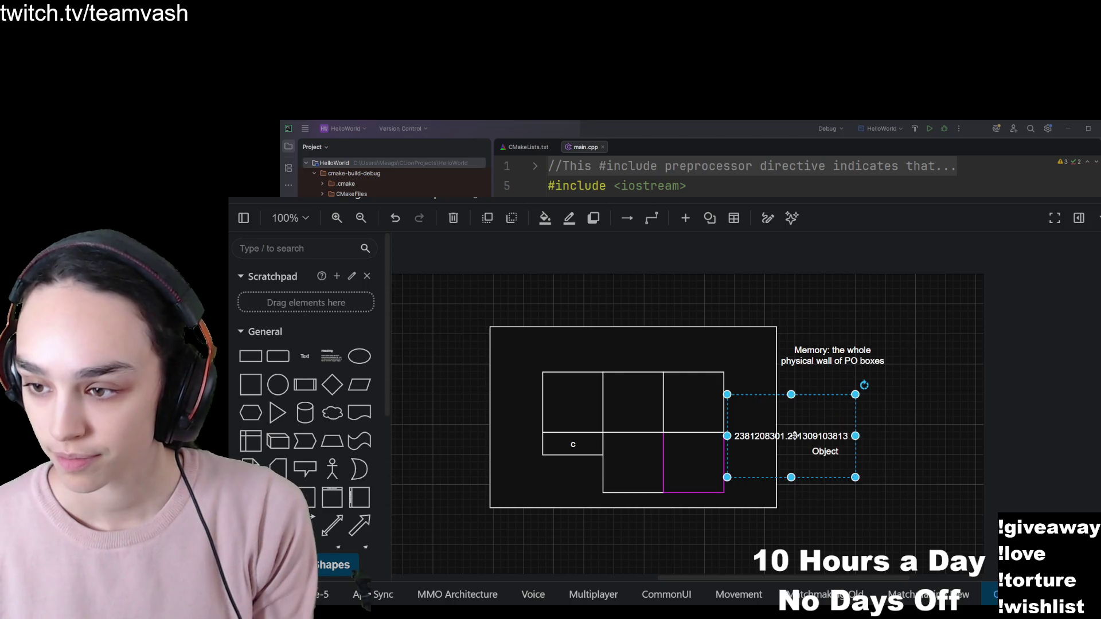
pyautogui.doubleClick(794, 436)
pyautogui.click(789, 436)
pyautogui.press('Return')
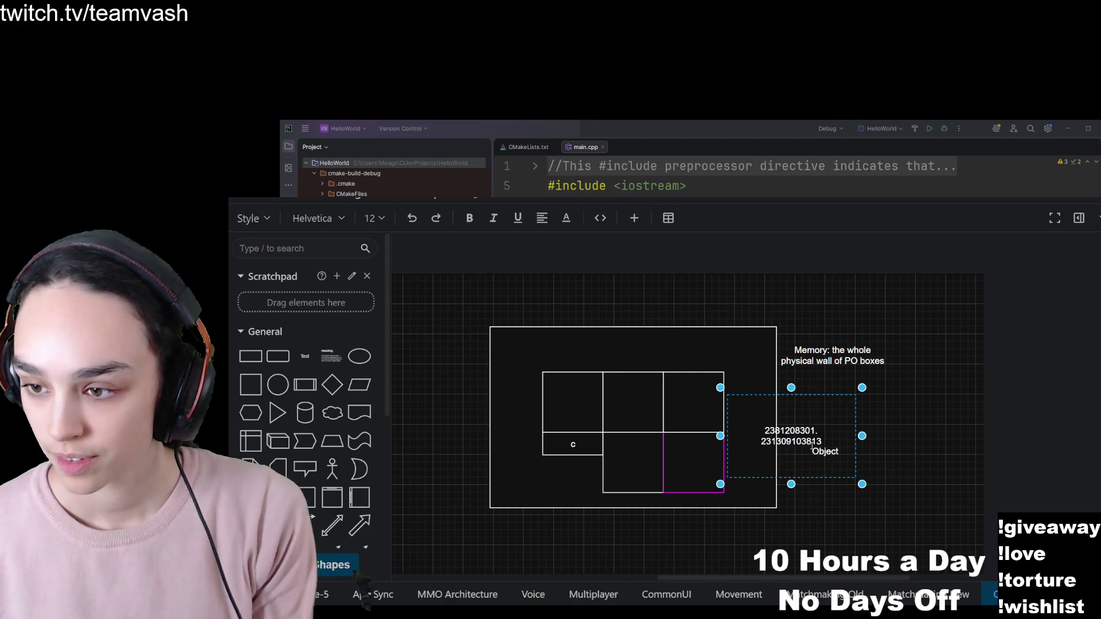
pyautogui.moveTo(862, 484)
pyautogui.mouseDown()
pyautogui.moveTo(818, 430)
pyautogui.moveTo(706, 411)
pyautogui.mouseUp()
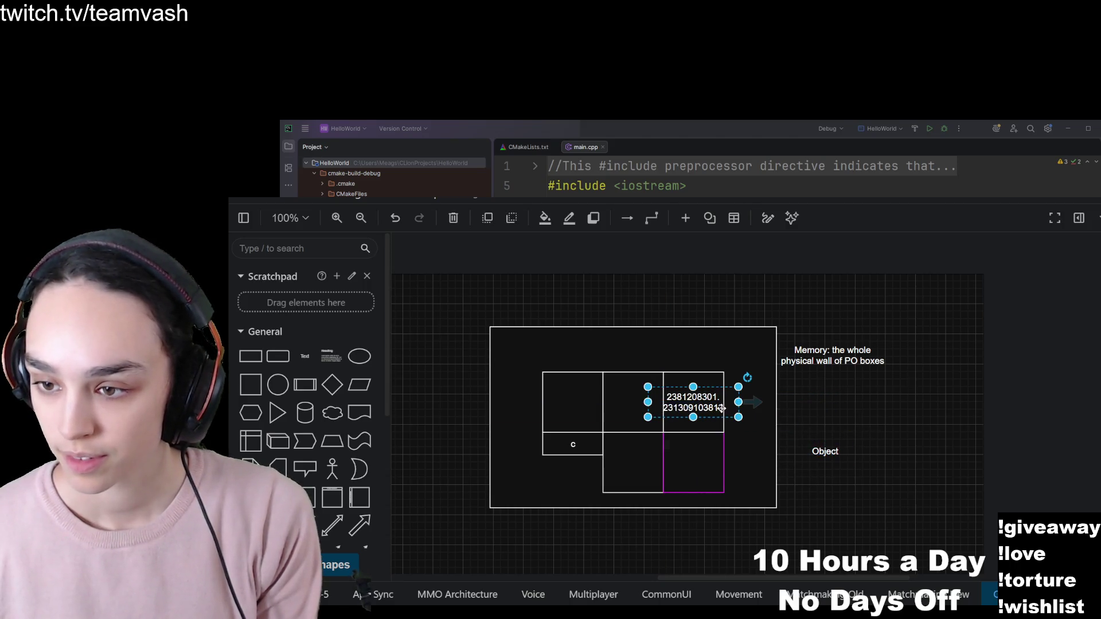
pyautogui.click(989, 431)
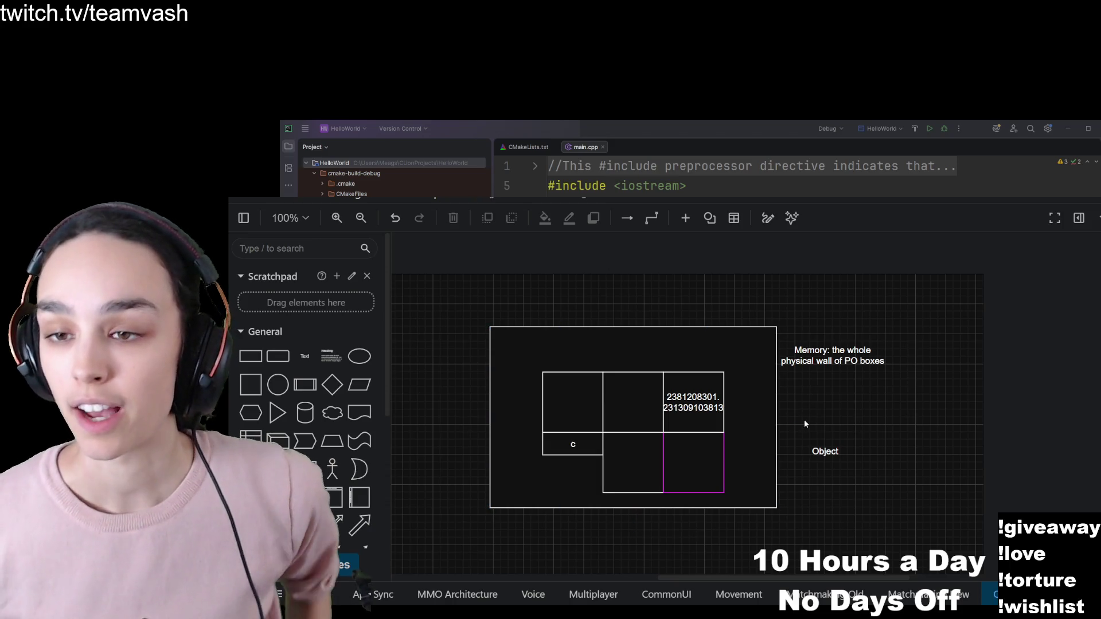
pyautogui.click(305, 356)
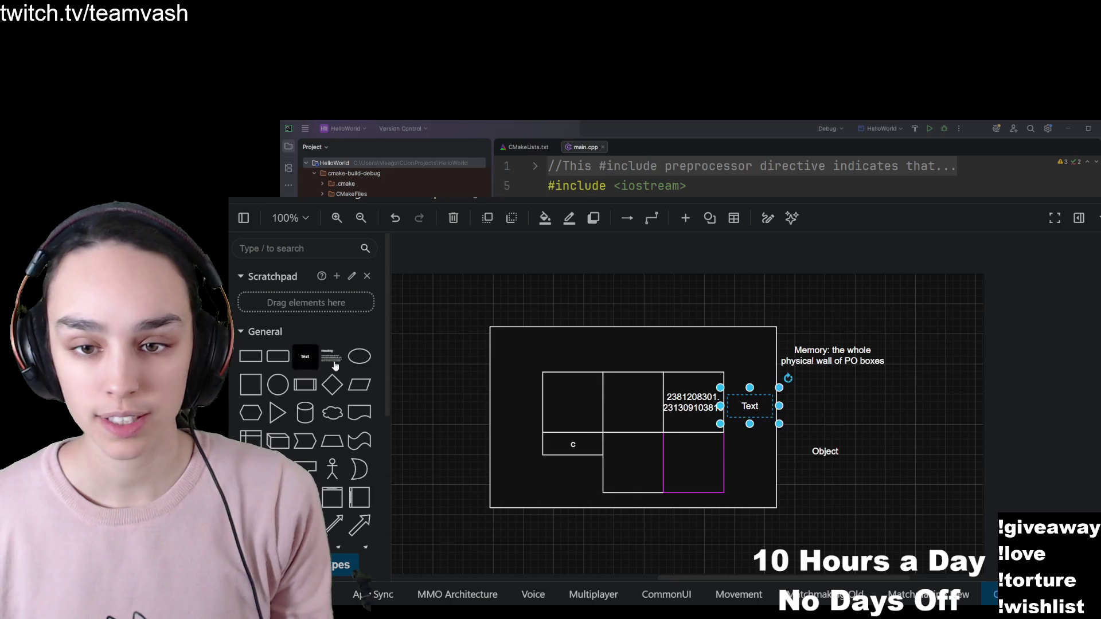
# - Label the new text box 'type - size of box' and move it below the Object label
pyautogui.doubleClick(750, 407)
pyautogui.write('type')
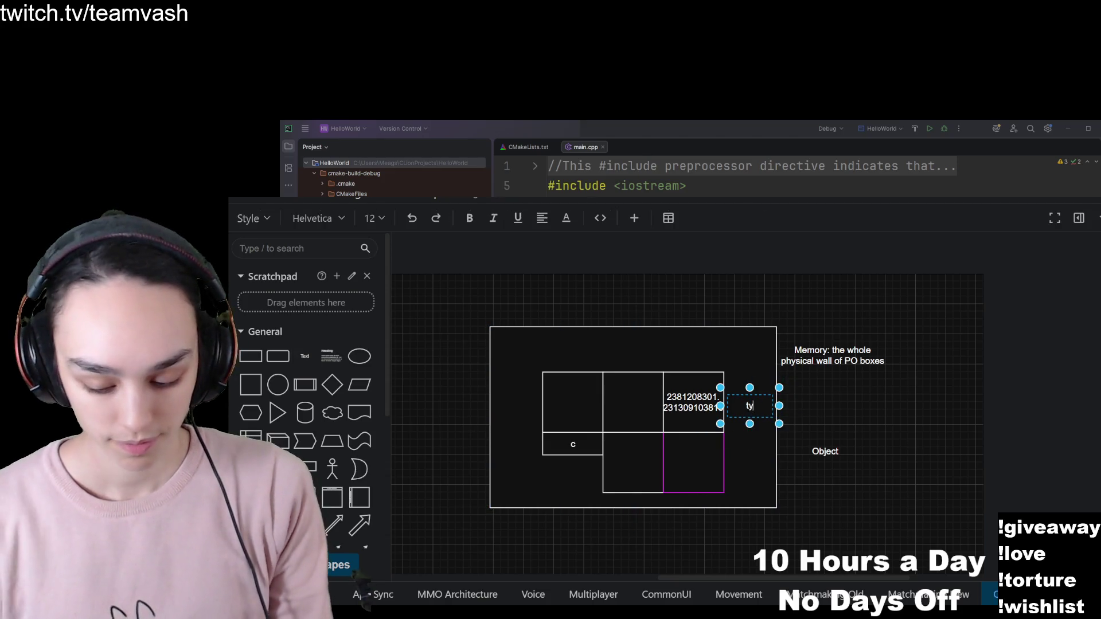
pyautogui.write(' - size of box')
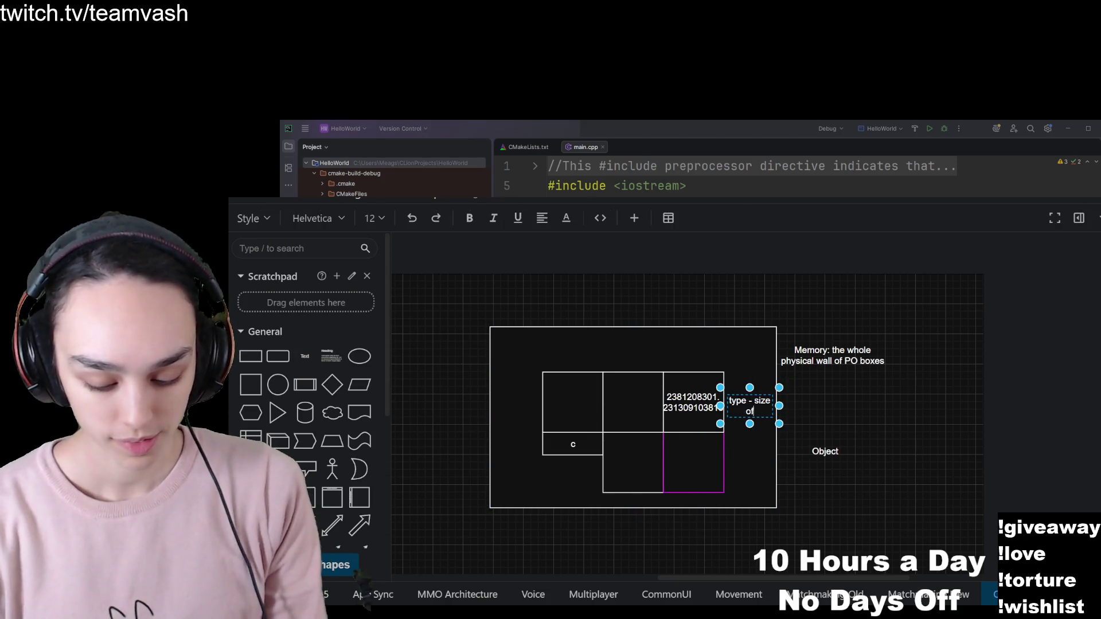
pyautogui.moveTo(749, 408)
pyautogui.mouseDown()
pyautogui.moveTo(829, 541)
pyautogui.moveTo(825, 498)
pyautogui.mouseUp()
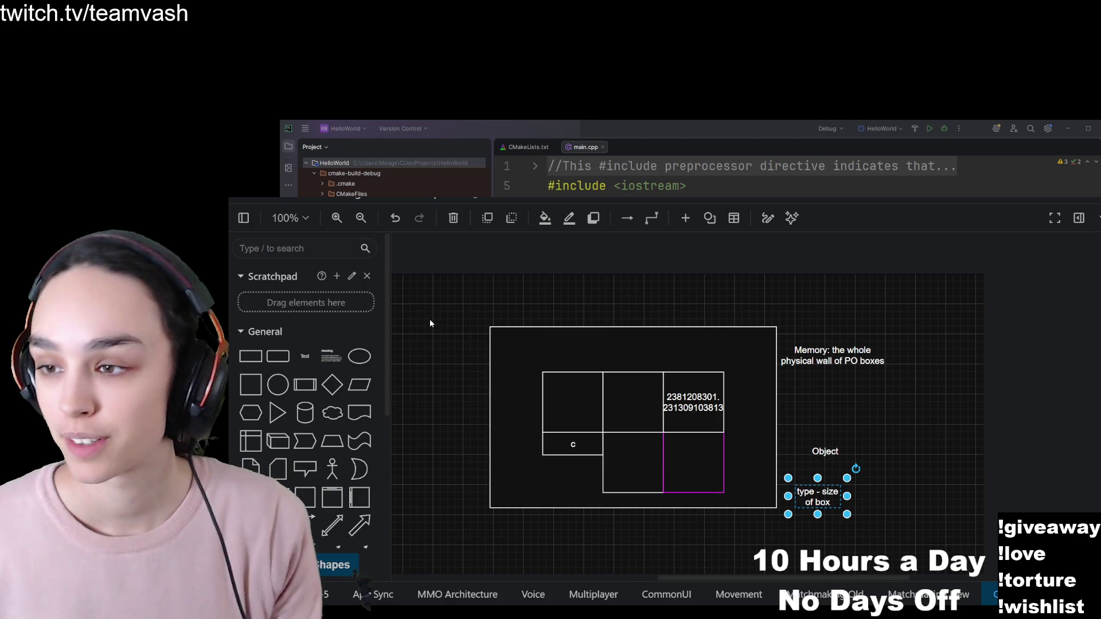
pyautogui.click(573, 448)
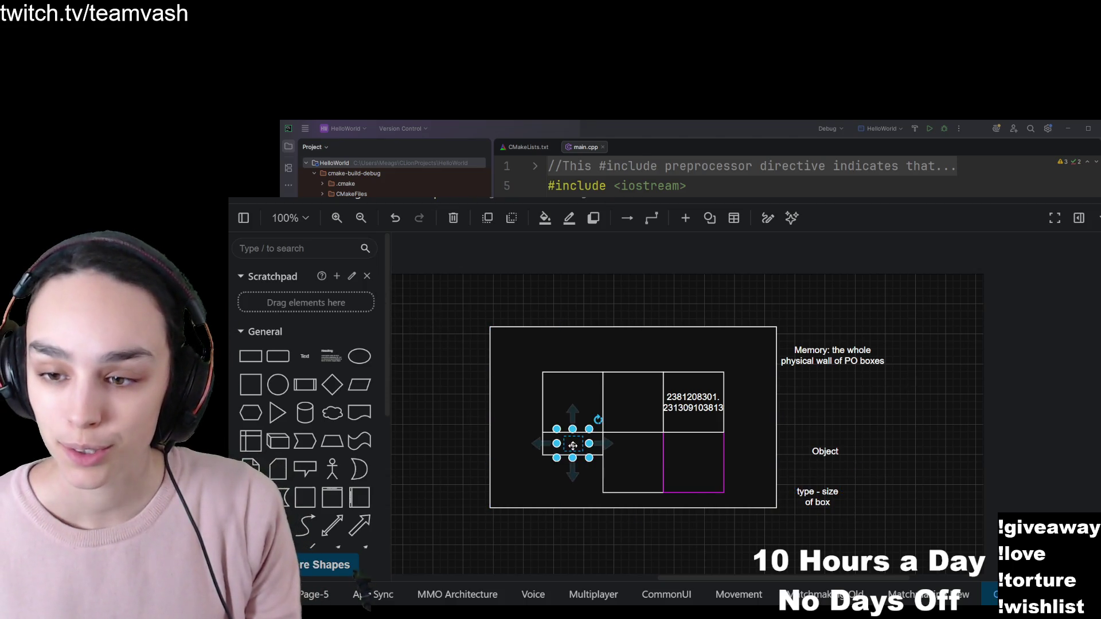
# - Add a 'Value' text label just below the c box inside the frame
pyautogui.click(551, 499)
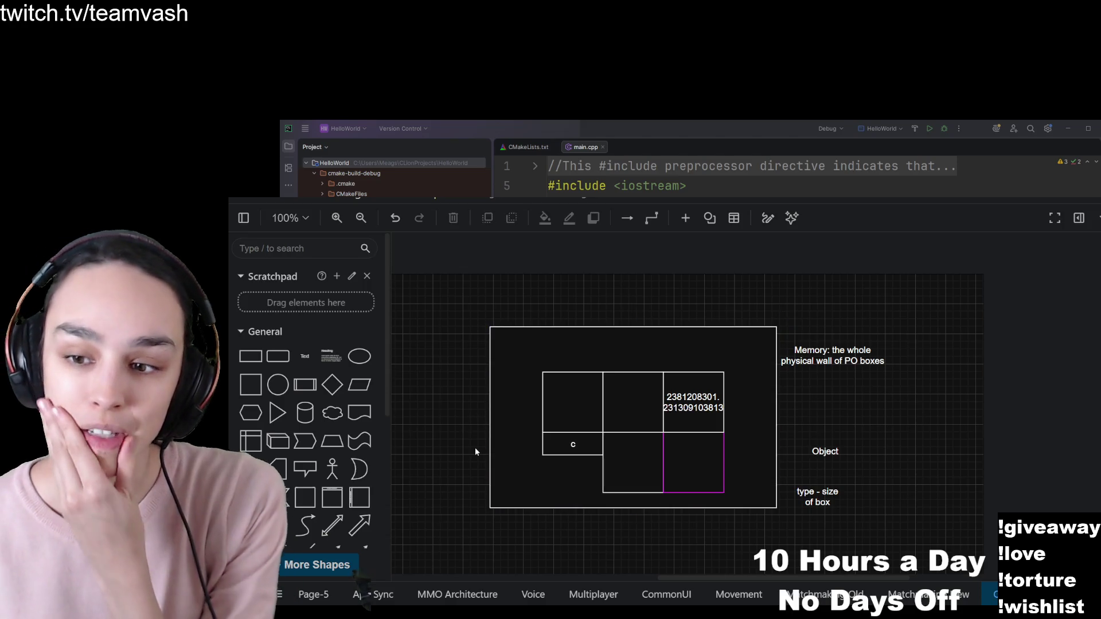
pyautogui.click(570, 441)
pyautogui.press('Escape')
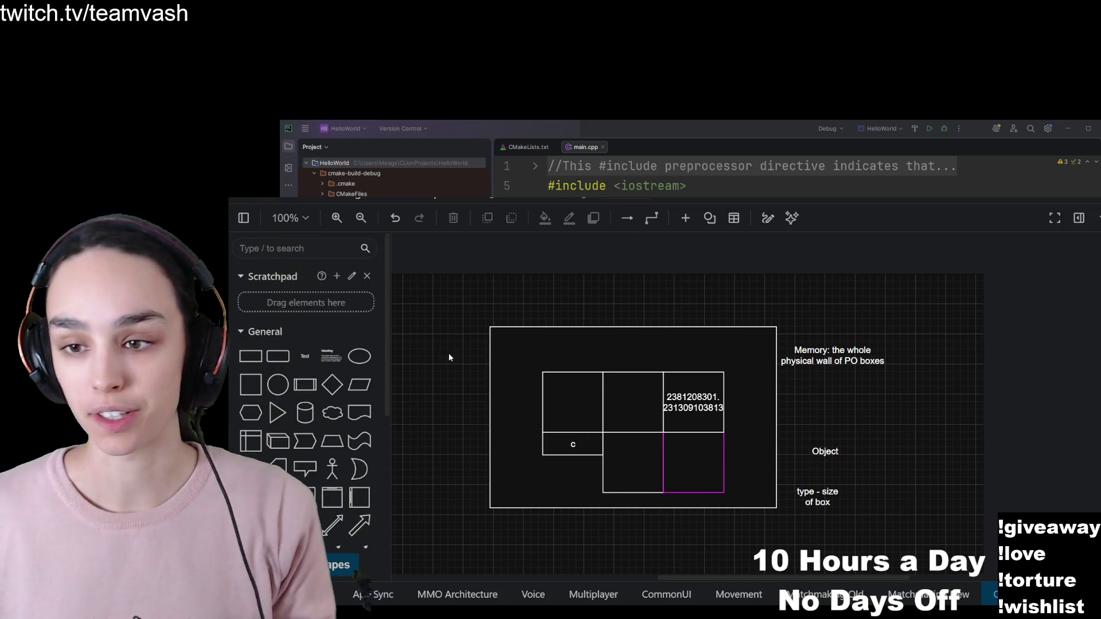
pyautogui.moveTo(319, 373); pyautogui.dragTo(530, 469)
pyautogui.write('Value')
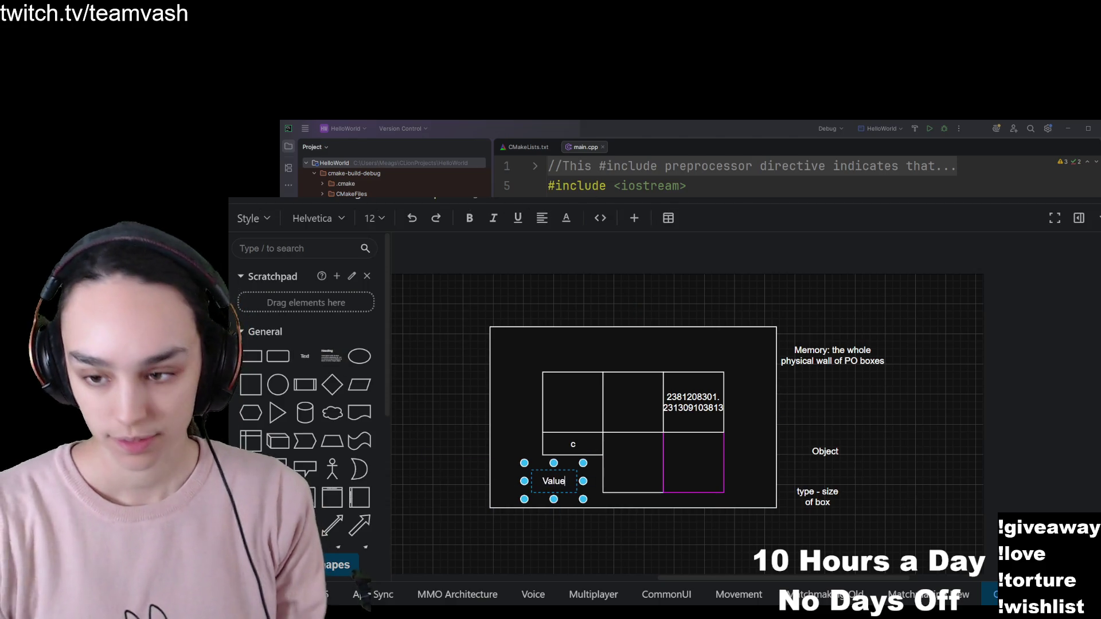
pyautogui.click(1027, 459)
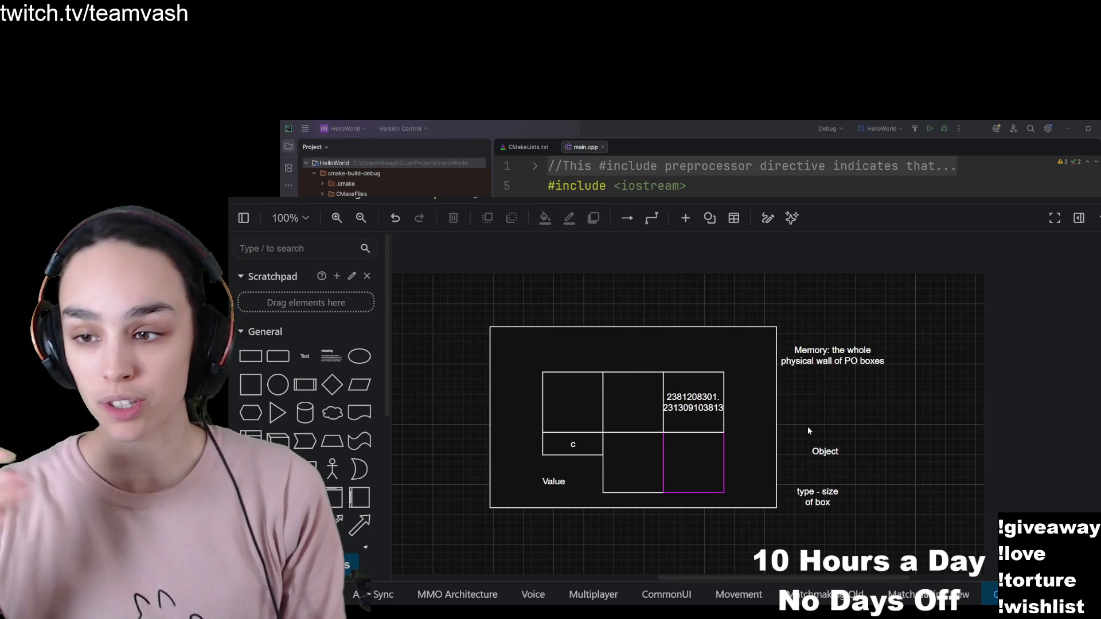
pyautogui.click(681, 328)
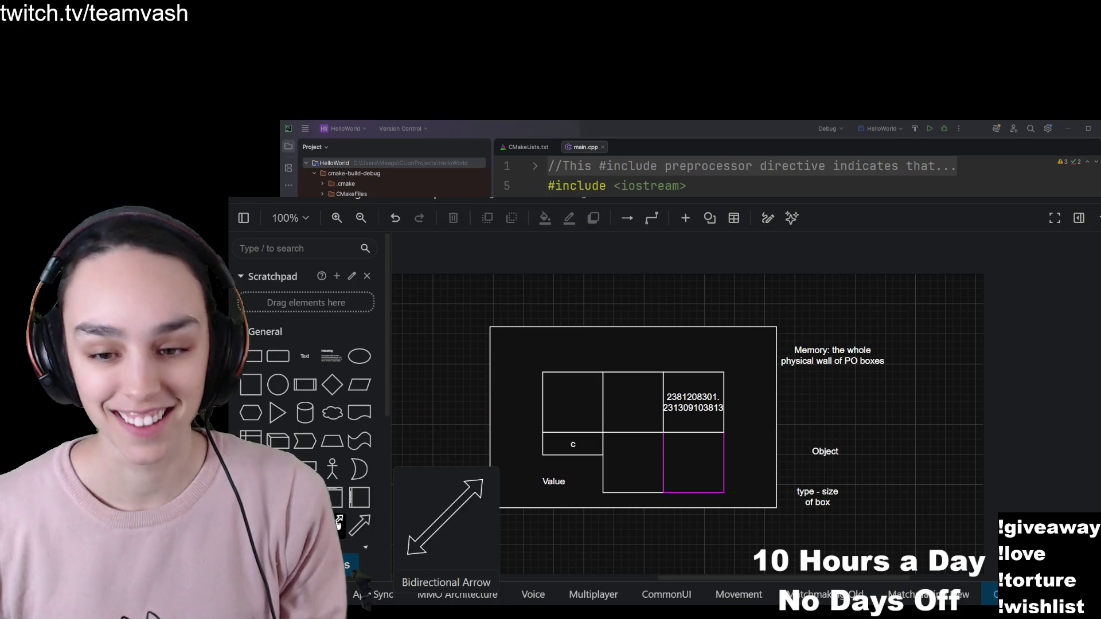
# - Place a process box labelled 'PO Box 123' left of the memory rectangle
pyautogui.moveTo(304, 356)
pyautogui.mouseDown()
pyautogui.moveTo(505, 443)
pyautogui.moveTo(403, 423)
pyautogui.moveTo(303, 356)
pyautogui.mouseUp()
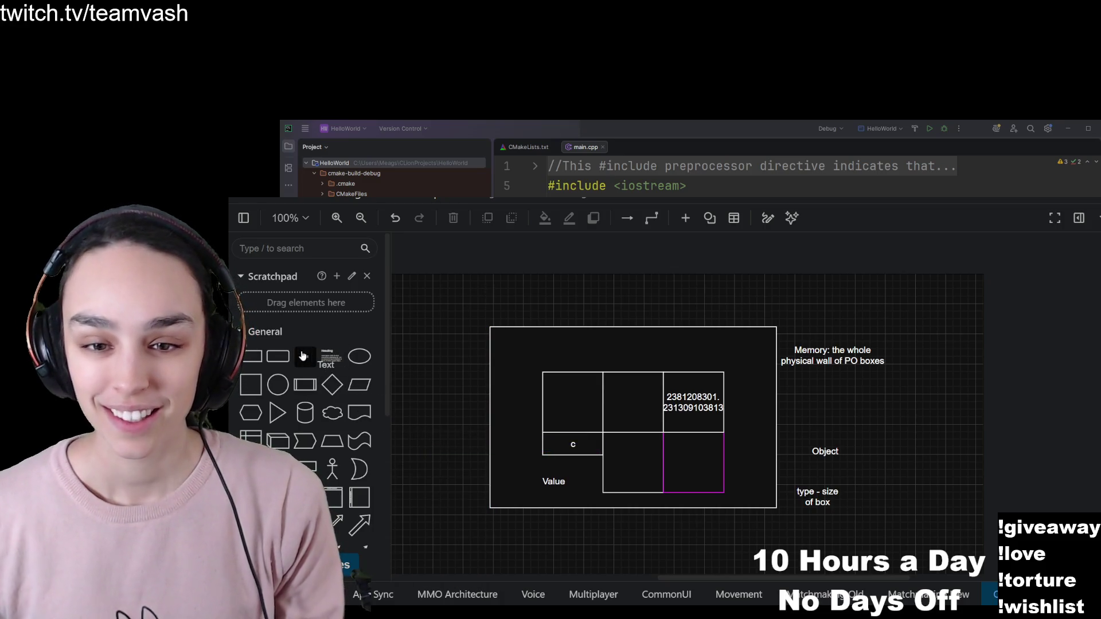
pyautogui.scroll(-2, 304, 372)
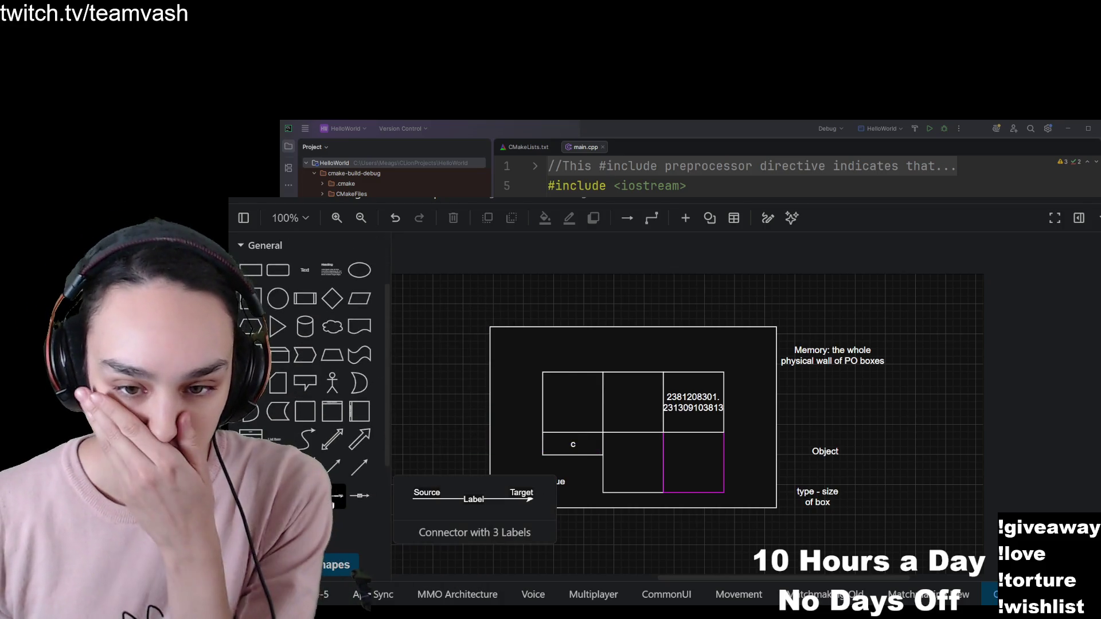
pyautogui.scroll(2, 333, 496)
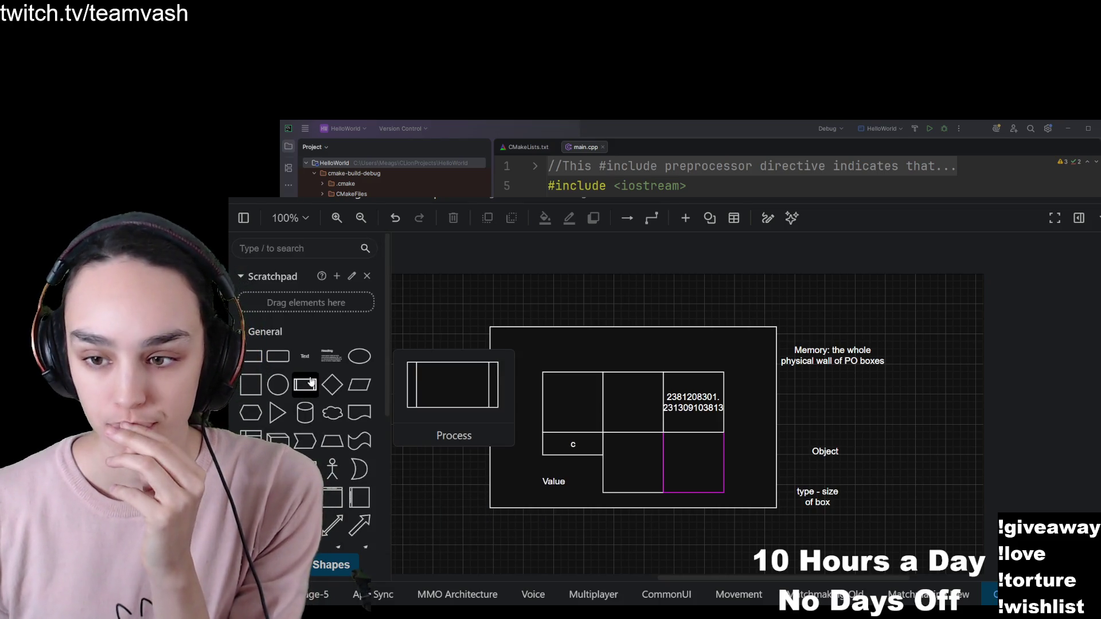
pyautogui.moveTo(311, 382)
pyautogui.mouseDown()
pyautogui.moveTo(401, 452)
pyautogui.moveTo(387, 421)
pyautogui.mouseUp()
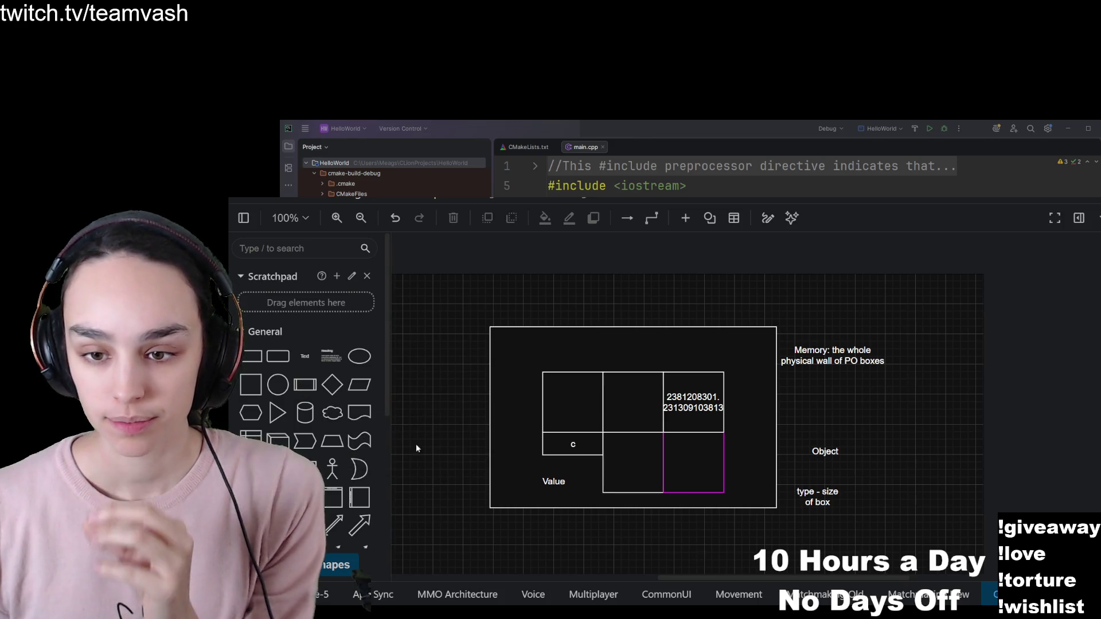
pyautogui.moveTo(315, 393)
pyautogui.mouseDown()
pyautogui.moveTo(522, 321)
pyautogui.moveTo(528, 292)
pyautogui.moveTo(433, 451)
pyautogui.moveTo(403, 447)
pyautogui.mouseUp()
pyautogui.doubleClick(465, 429)
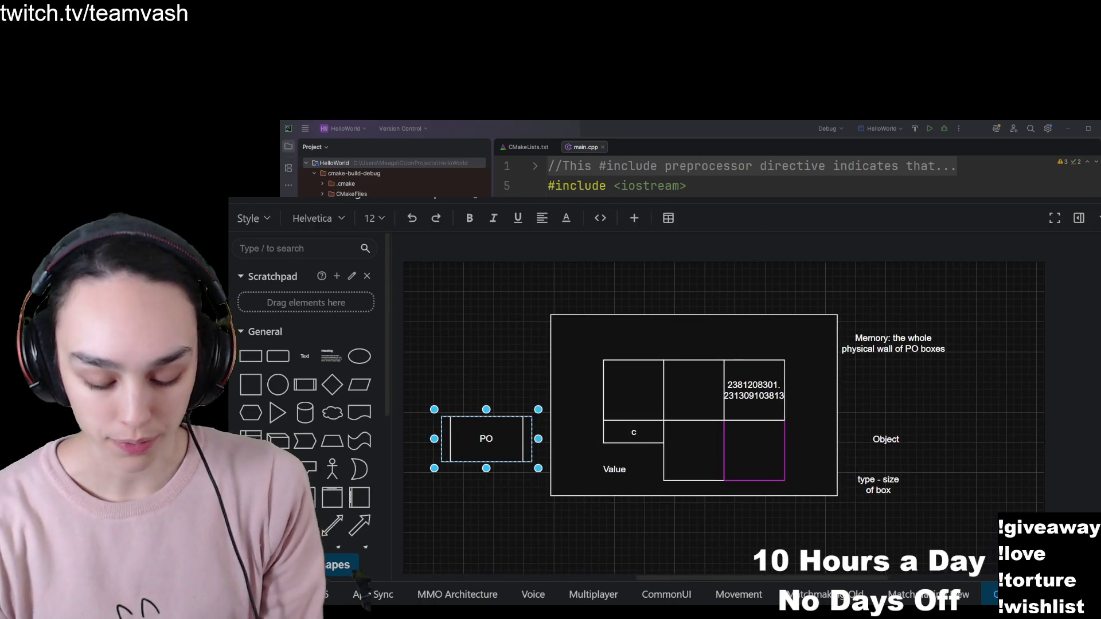
pyautogui.write('Box 123')
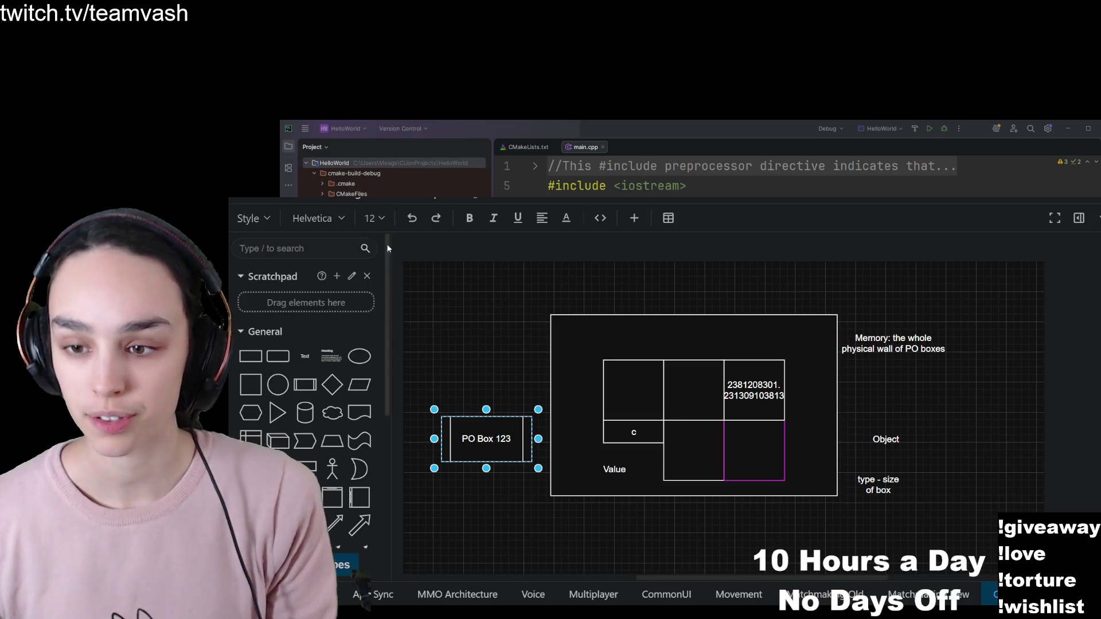
pyautogui.click(456, 363)
# - Draw an arrow from the c box to the PO Box 123 box
pyautogui.scroll(-3, 344, 402)
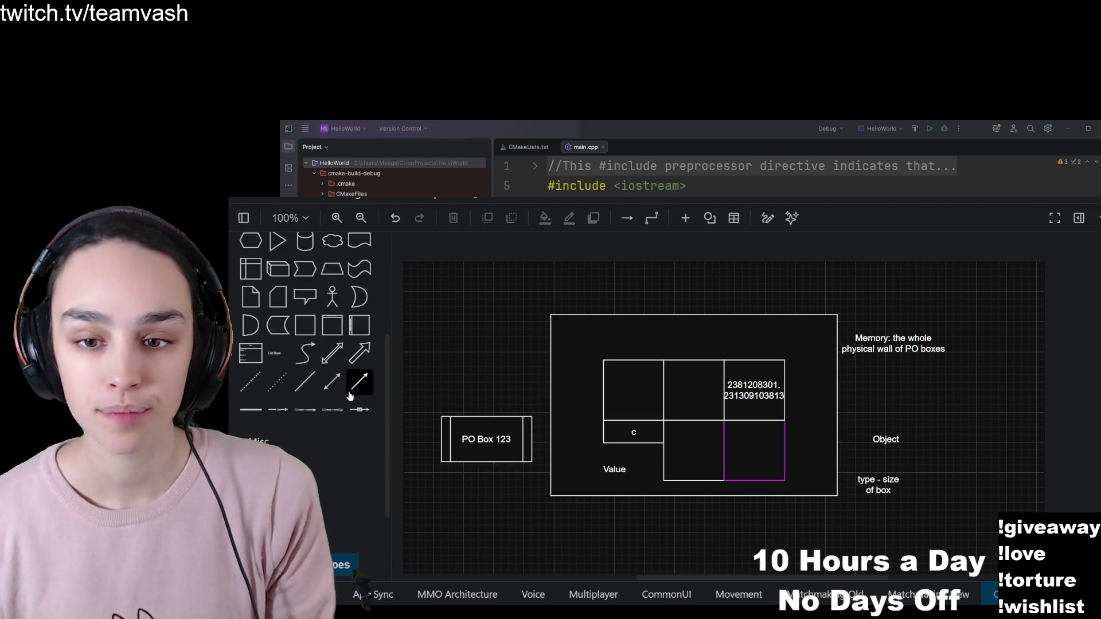
pyautogui.moveTo(350, 395)
pyautogui.mouseDown()
pyautogui.moveTo(502, 485)
pyautogui.moveTo(603, 437)
pyautogui.mouseUp()
pyautogui.moveTo(532, 480); pyautogui.dragTo(527, 472)
pyautogui.click(514, 393)
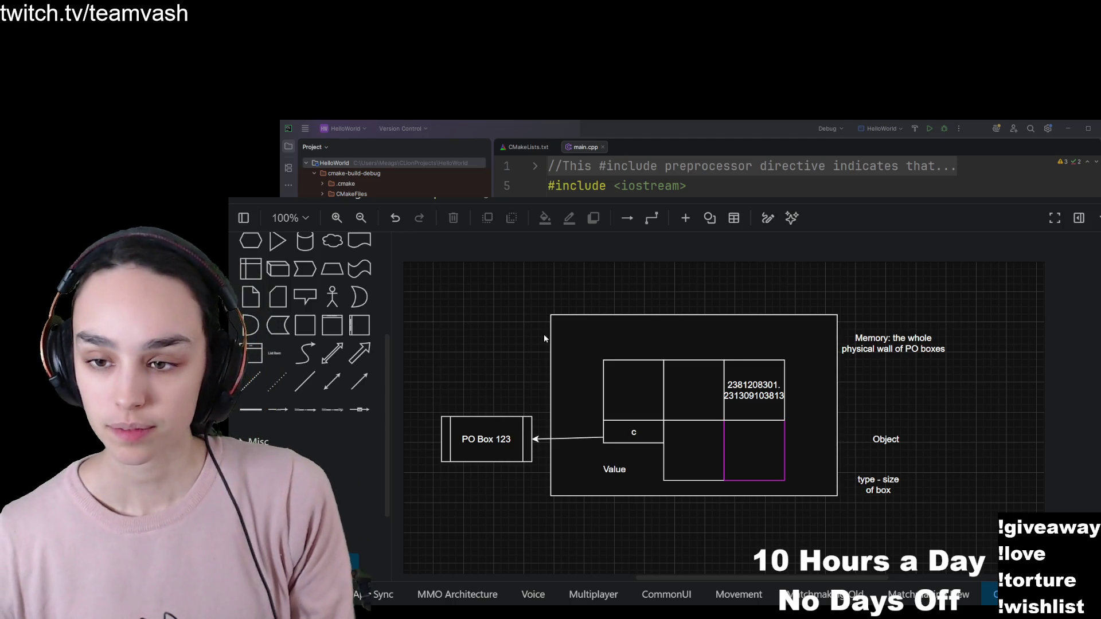
# - Change the c cell's value to 10
pyautogui.click(633, 431)
pyautogui.write('1')
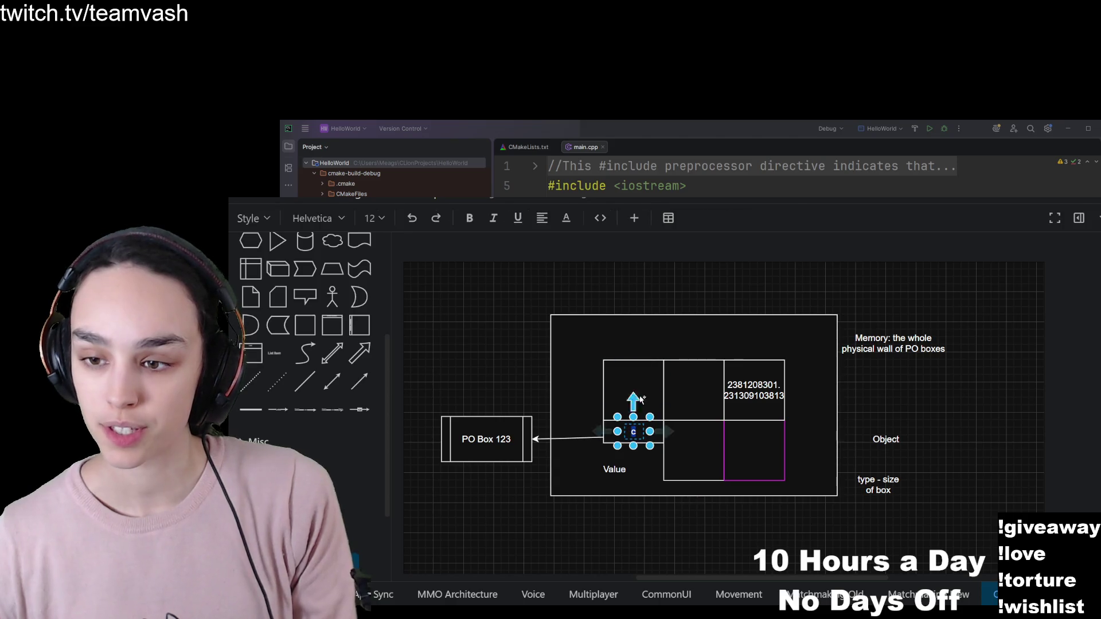
pyautogui.write('0')
pyautogui.click(426, 323)
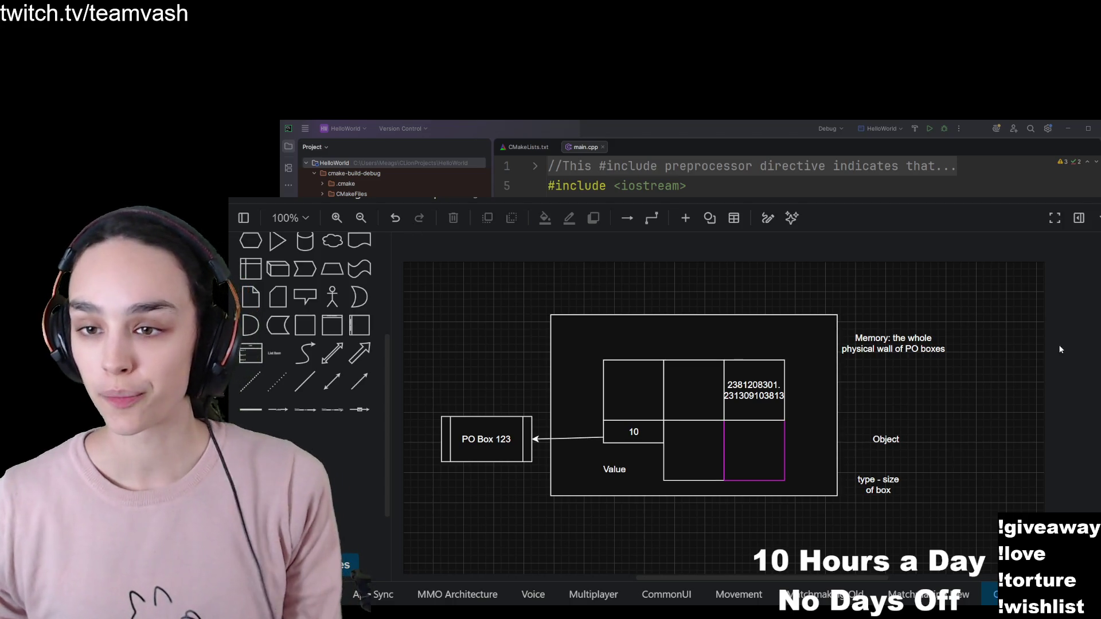
# - Paste the 'int number = 10;' code line and place it above the memory box
pyautogui.scroll(2, 309, 283)
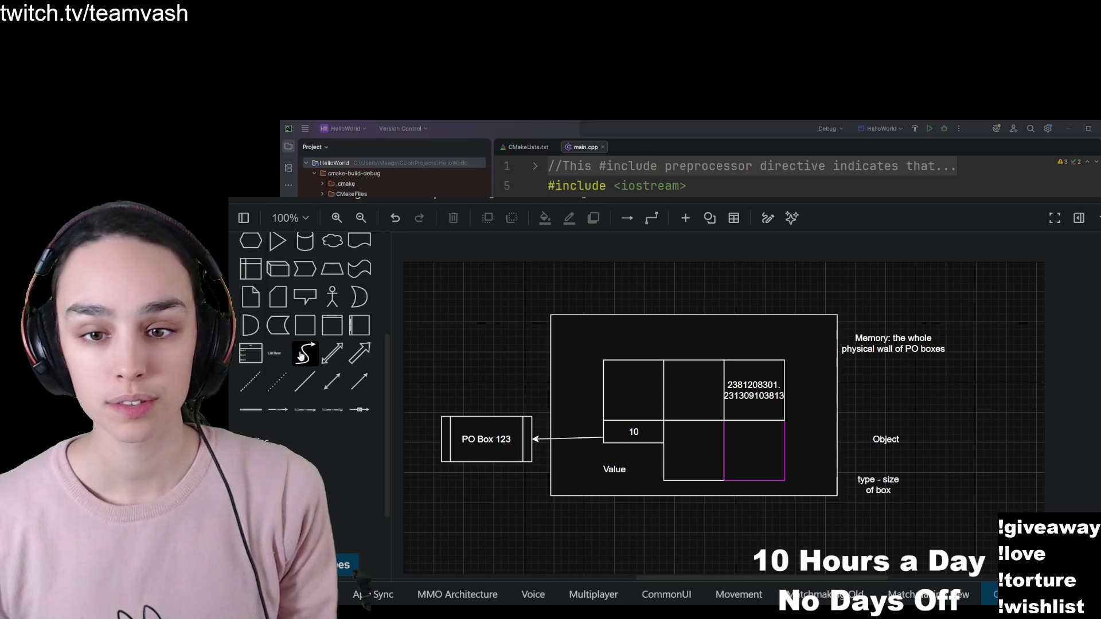
pyautogui.click(304, 271)
pyautogui.hotkey('ctrl', 'v')
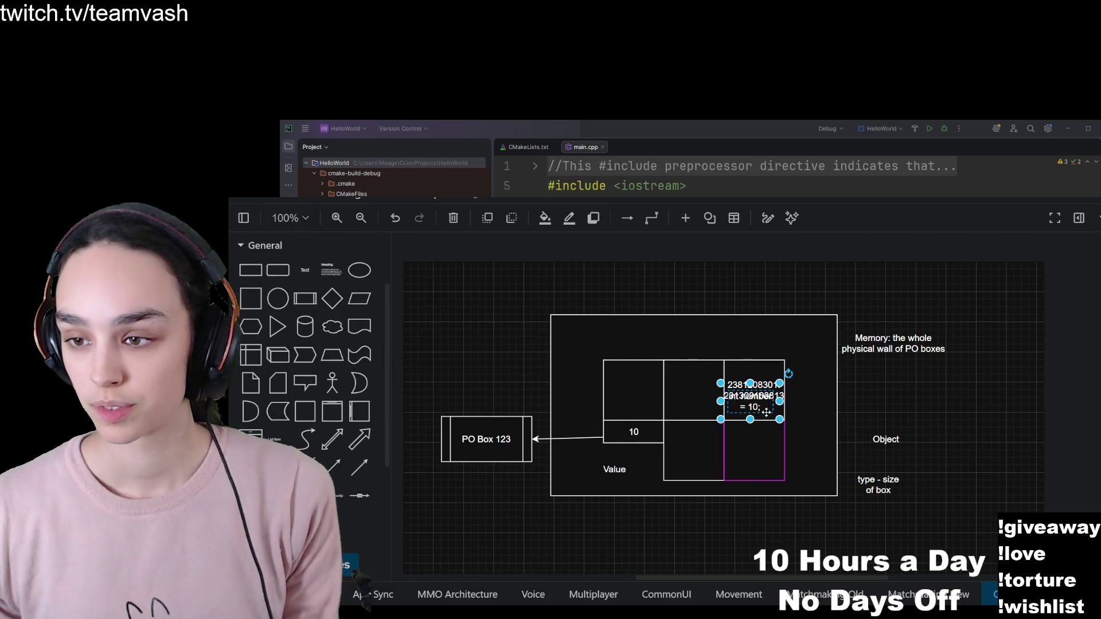
pyautogui.moveTo(779, 419)
pyautogui.mouseDown()
pyautogui.moveTo(814, 459)
pyautogui.moveTo(694, 297)
pyautogui.moveTo(704, 295)
pyautogui.mouseUp()
pyautogui.click(803, 301)
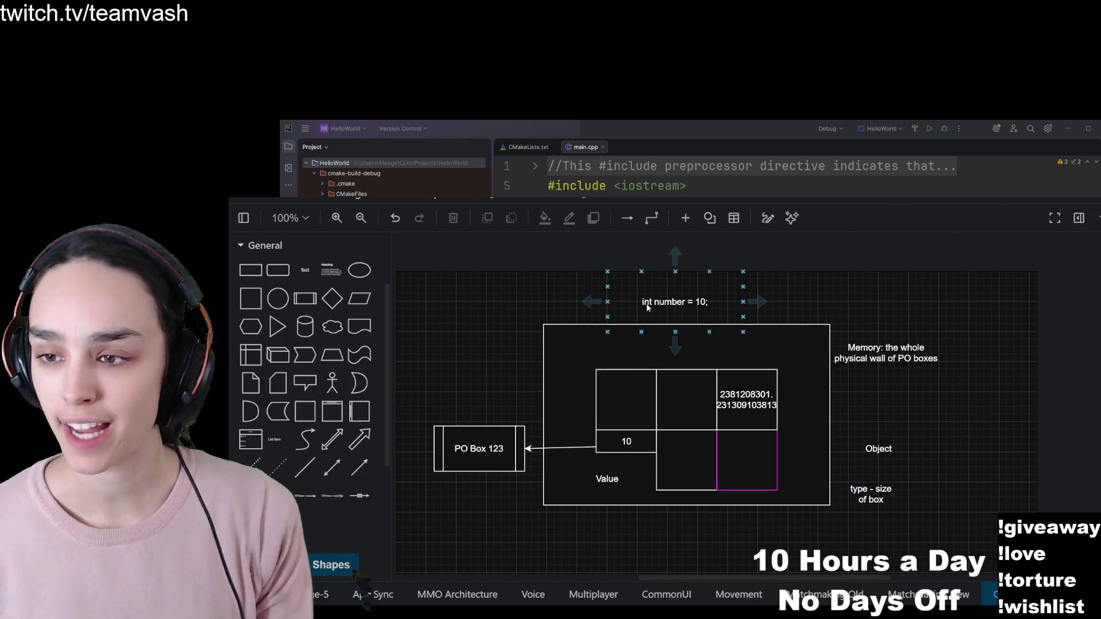
# - Shorten the empty cell above 10 from its top edge
pyautogui.click(645, 409)
pyautogui.moveTo(626, 370)
pyautogui.mouseDown()
pyautogui.moveTo(626, 401)
pyautogui.moveTo(626, 392)
pyautogui.mouseUp()
pyautogui.click(943, 288)
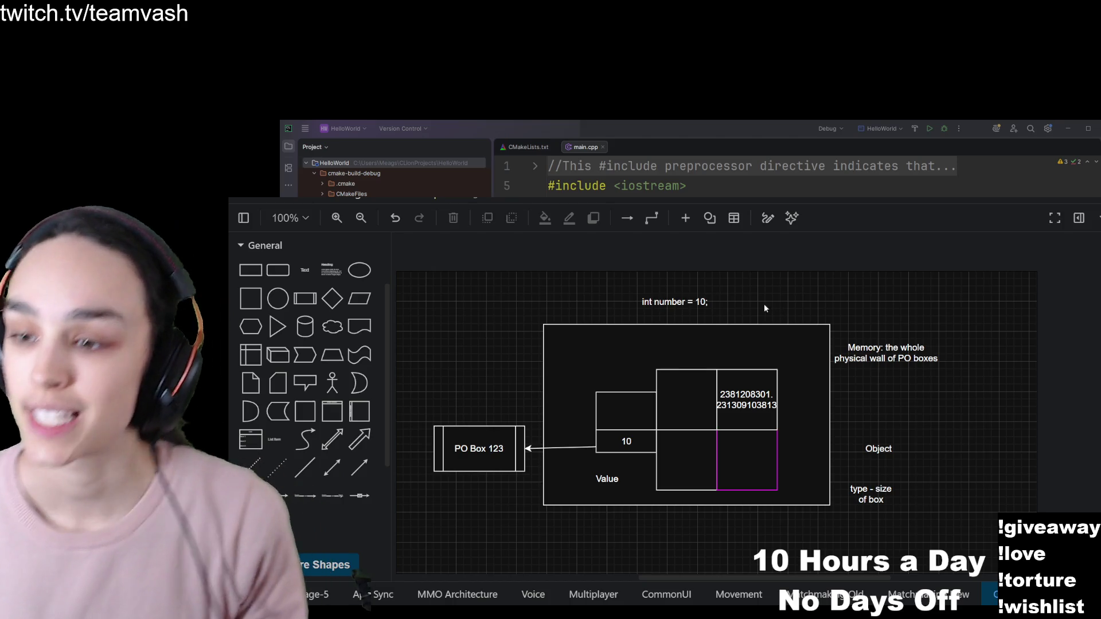
pyautogui.click(615, 414)
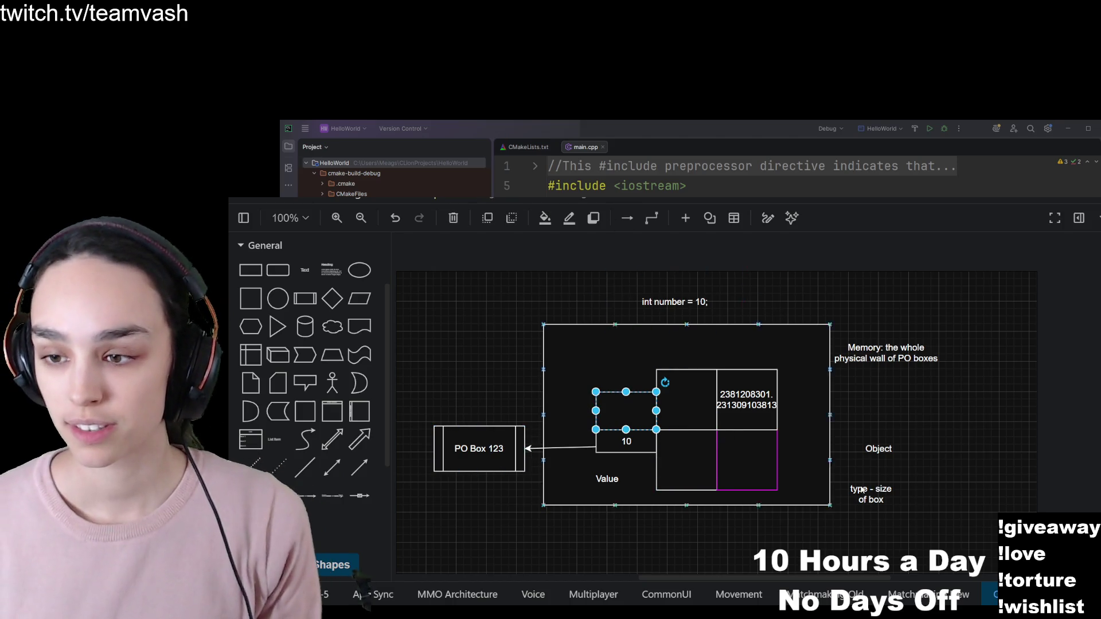
# - Check the magenta bottom-right cell's outline colour, cancelling without changes
pyautogui.click(745, 489)
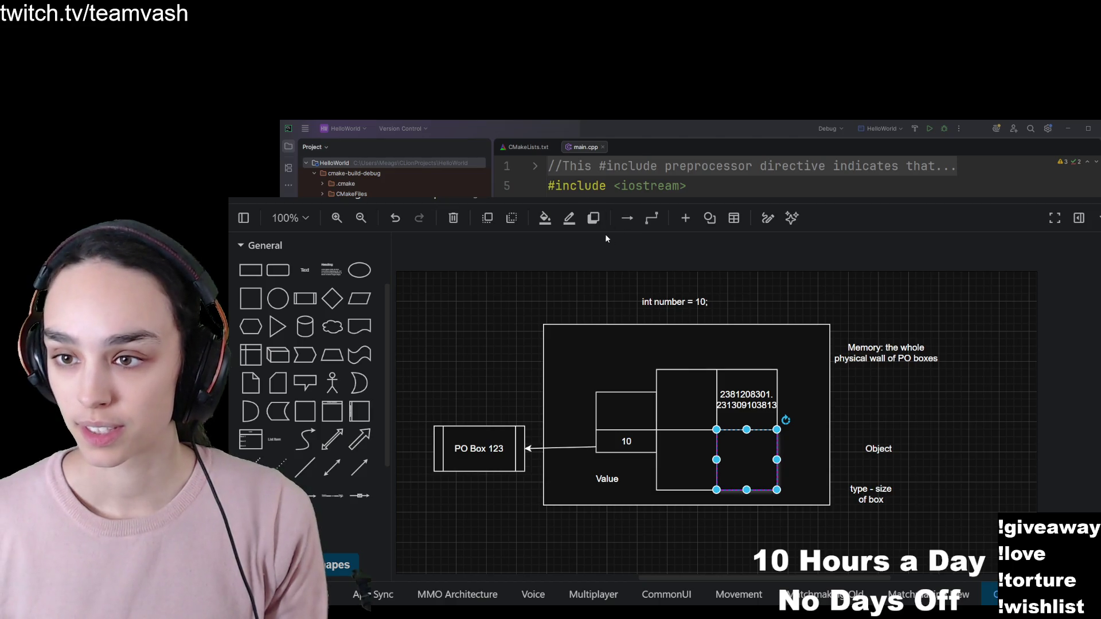
pyautogui.click(568, 219)
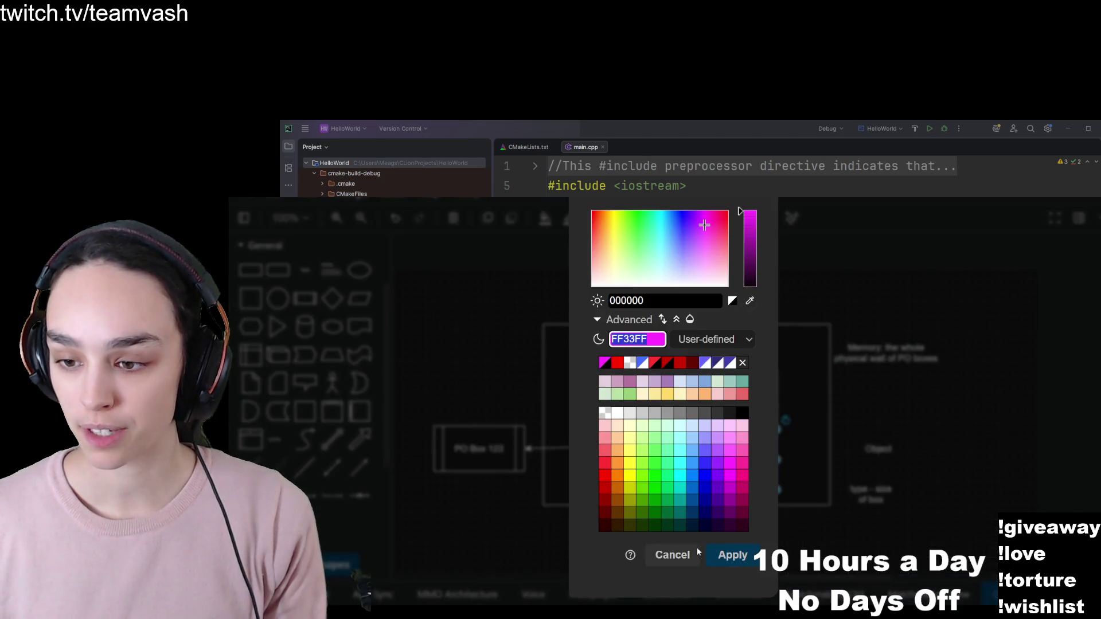
pyautogui.click(662, 559)
pyautogui.click(665, 555)
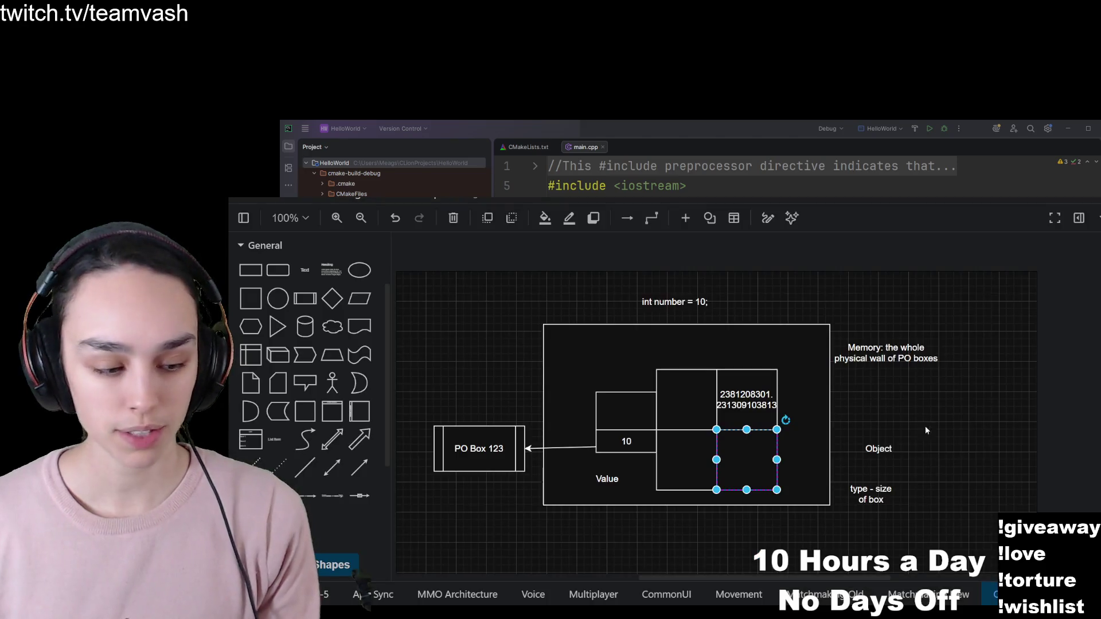
pyautogui.click(624, 404)
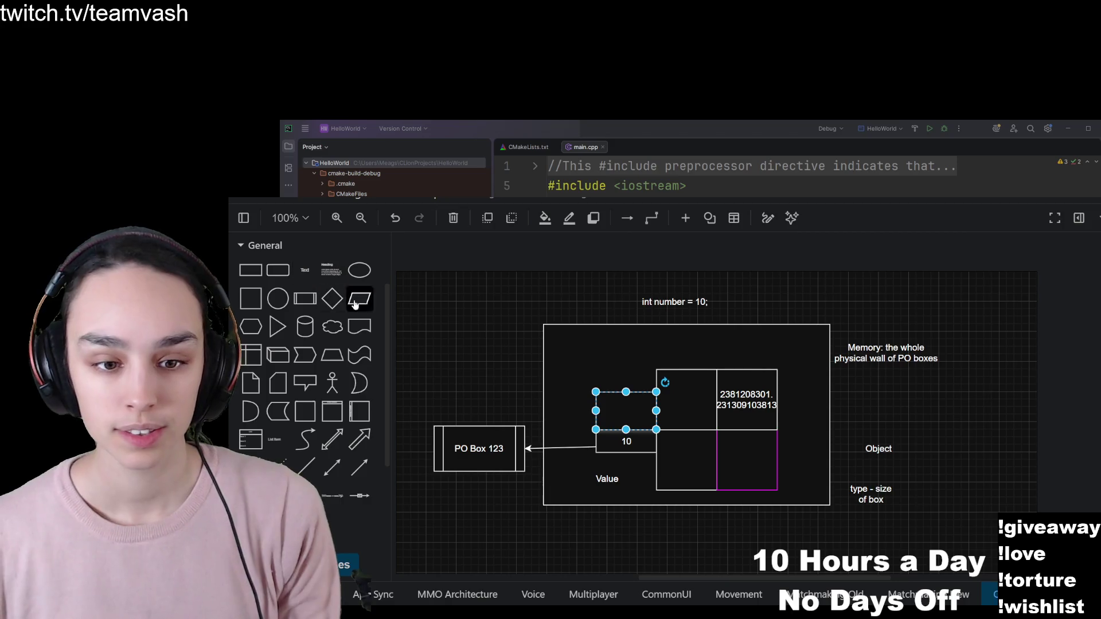
# - Add a text label reading 'Object - physical region of space' and size it to fit
pyautogui.press('Escape')
pyautogui.moveTo(313, 279)
pyautogui.mouseDown()
pyautogui.moveTo(745, 402)
pyautogui.moveTo(434, 328)
pyautogui.mouseUp()
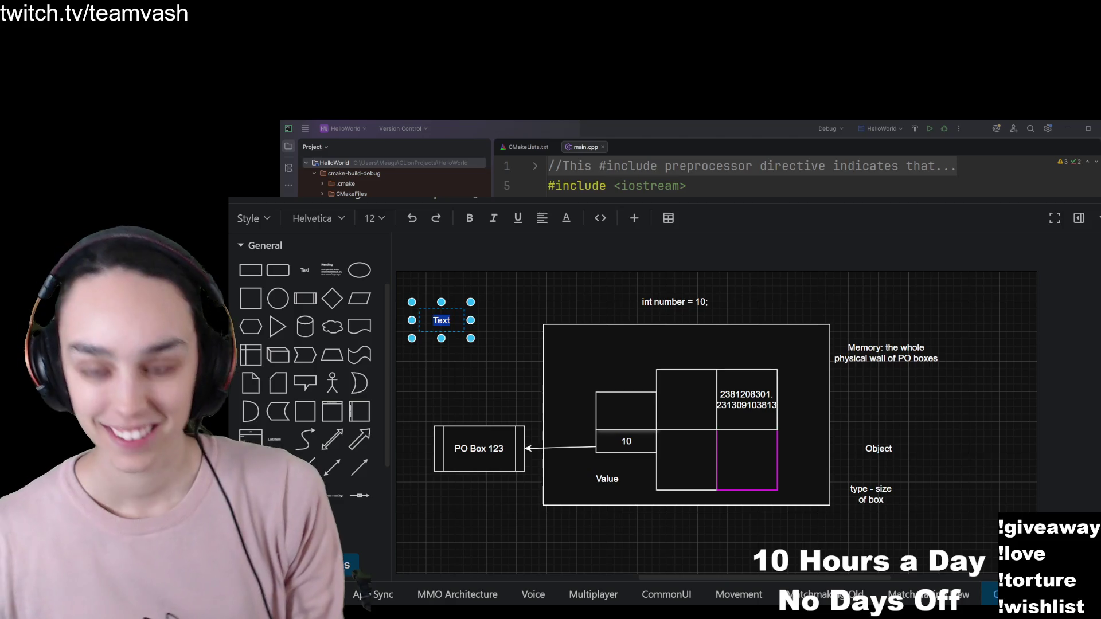
pyautogui.write('Ov')
pyautogui.press('BackSpace')
pyautogui.write('bject - phys')
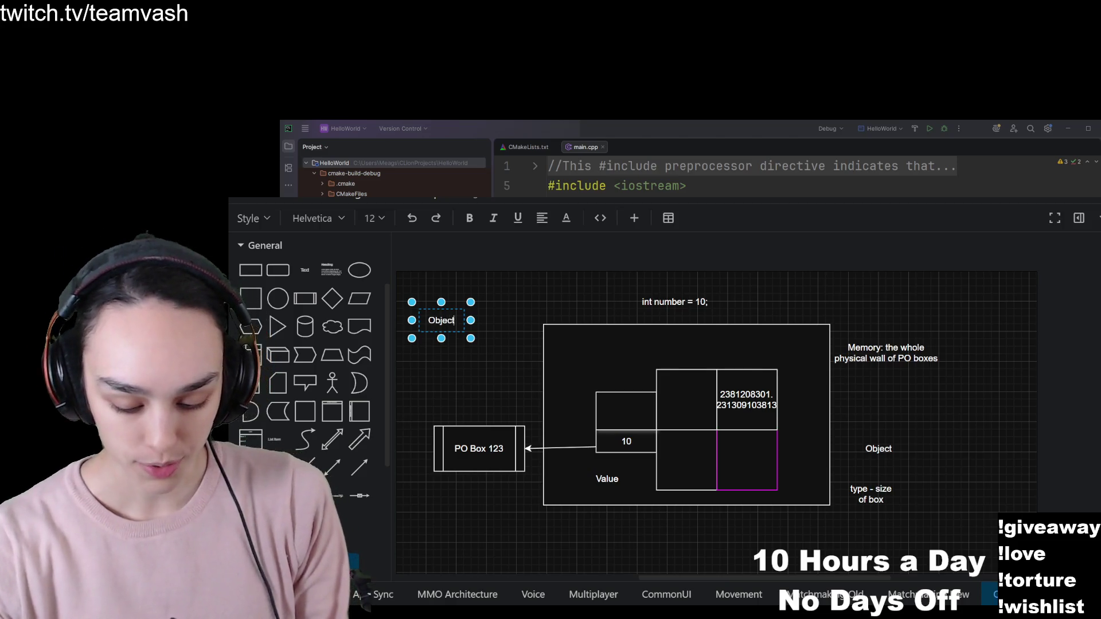
pyautogui.write('ical region of spa')
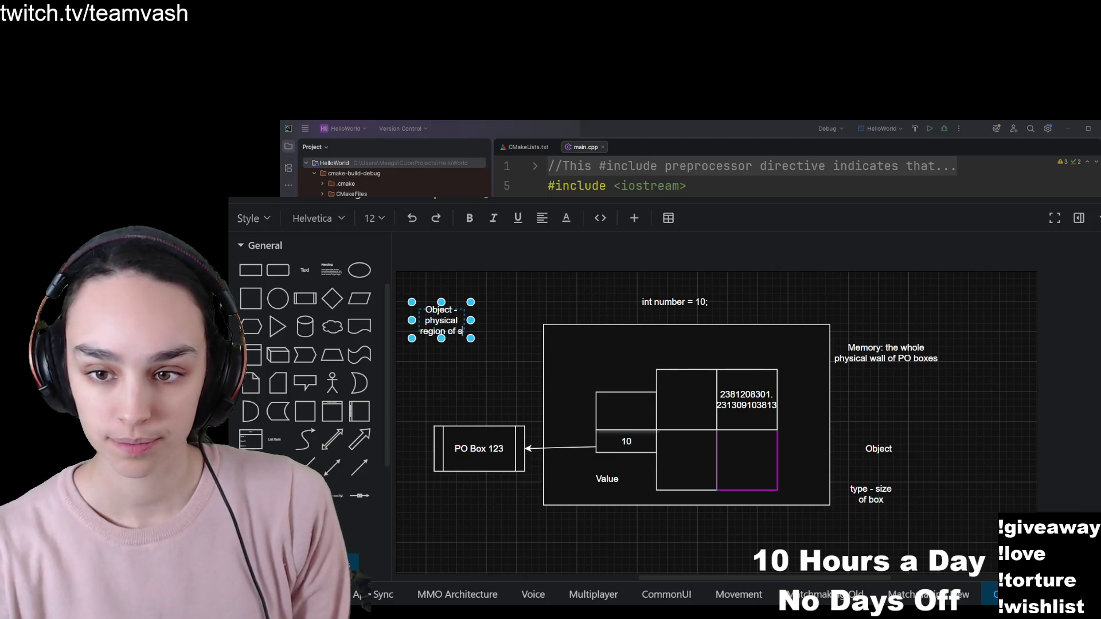
pyautogui.write('ce')
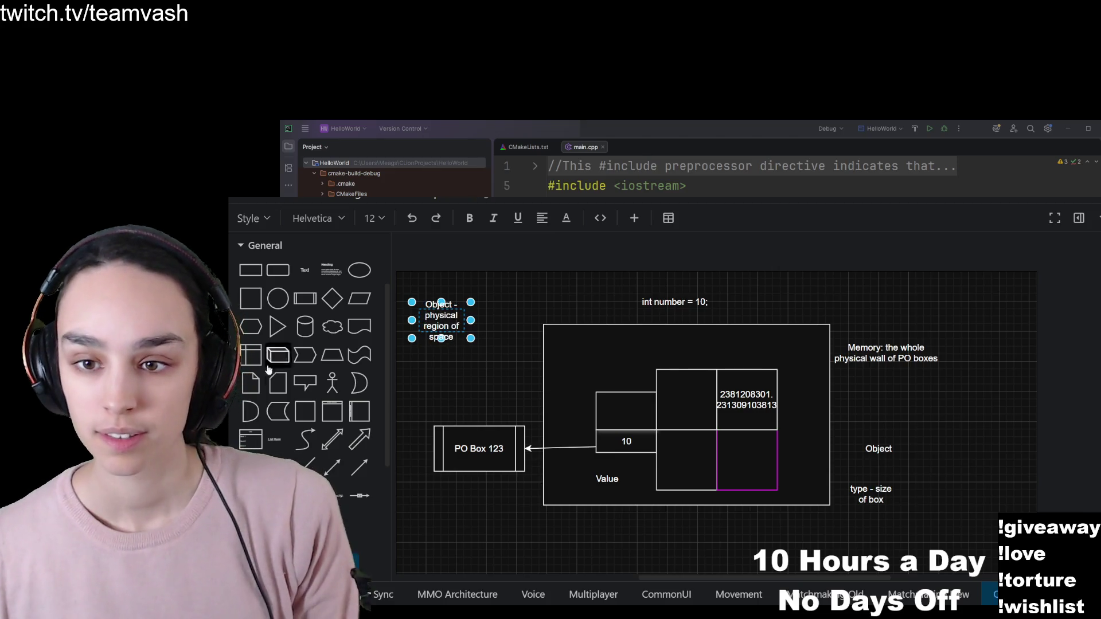
pyautogui.moveTo(471, 337)
pyautogui.mouseDown()
pyautogui.moveTo(493, 374)
pyautogui.moveTo(565, 362)
pyautogui.moveTo(493, 395)
pyautogui.moveTo(493, 370)
pyautogui.mouseUp()
pyautogui.click(658, 417)
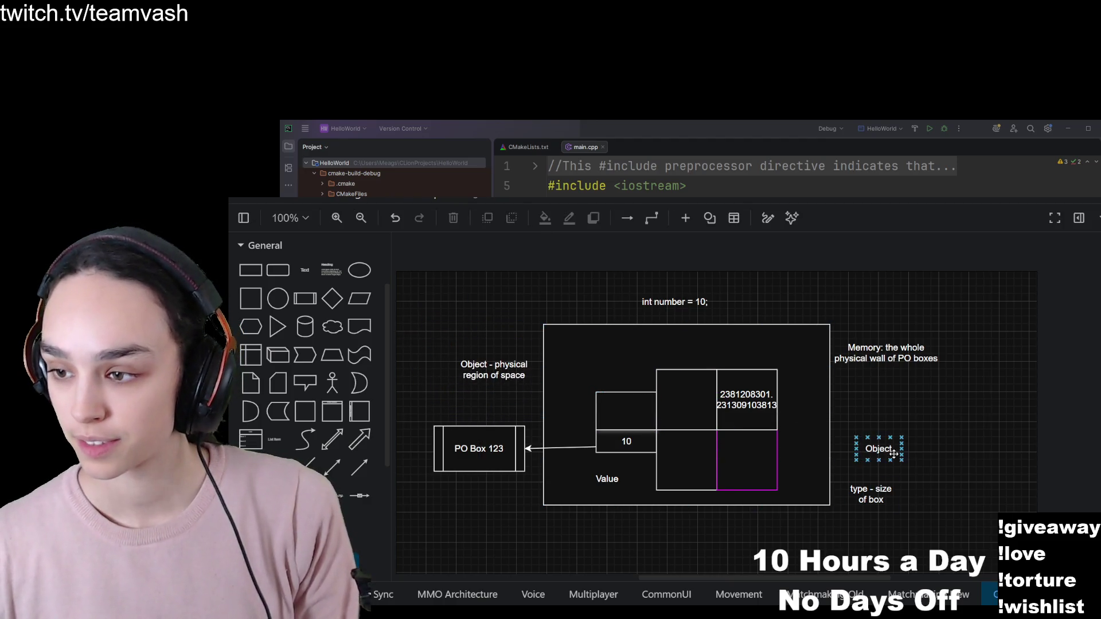
# - Delete the old 'Object' label on the right
pyautogui.click(895, 456)
pyautogui.press('Delete')
pyautogui.click(568, 400)
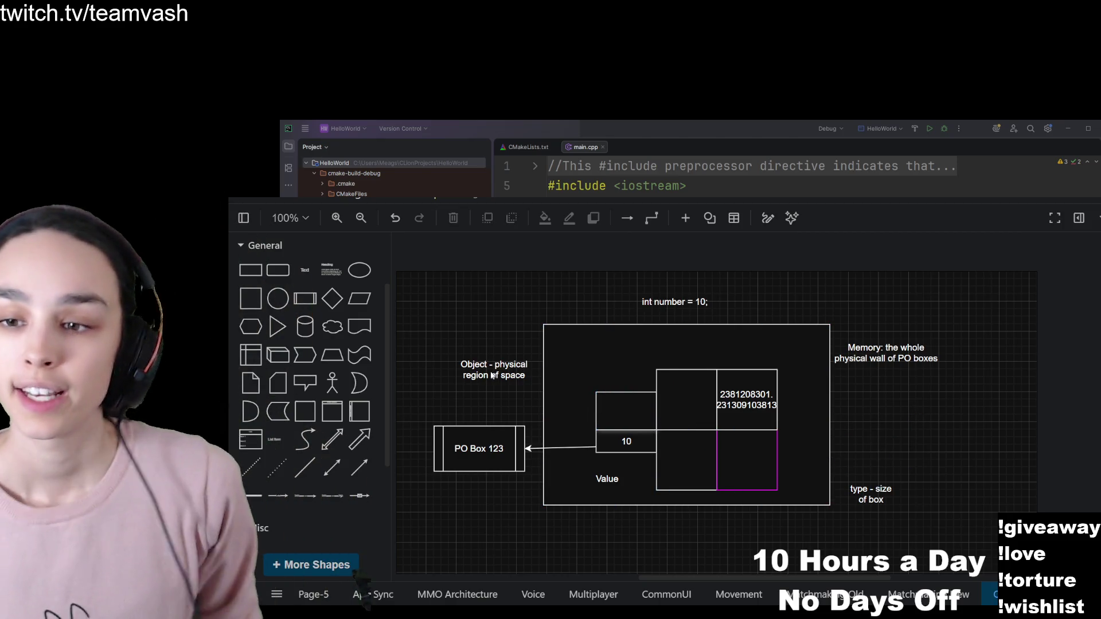
# - Select the '= 10;' part of the 'int number = 10;' code label
pyautogui.click(687, 301)
pyautogui.doubleClick(688, 302)
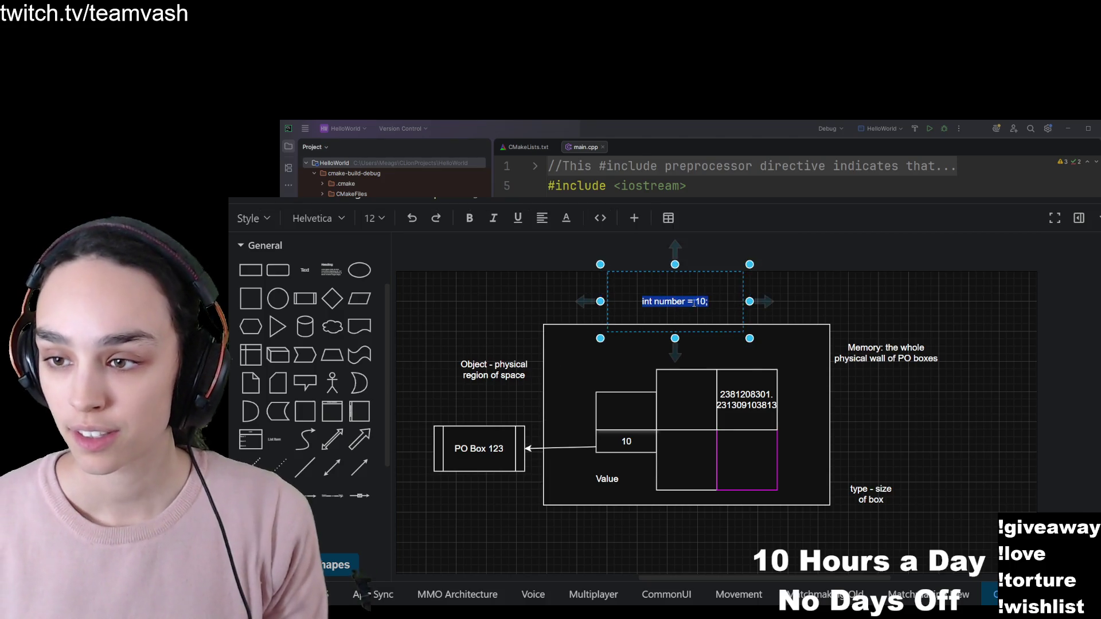
pyautogui.click(688, 302)
pyautogui.moveTo(688, 302); pyautogui.dragTo(709, 303)
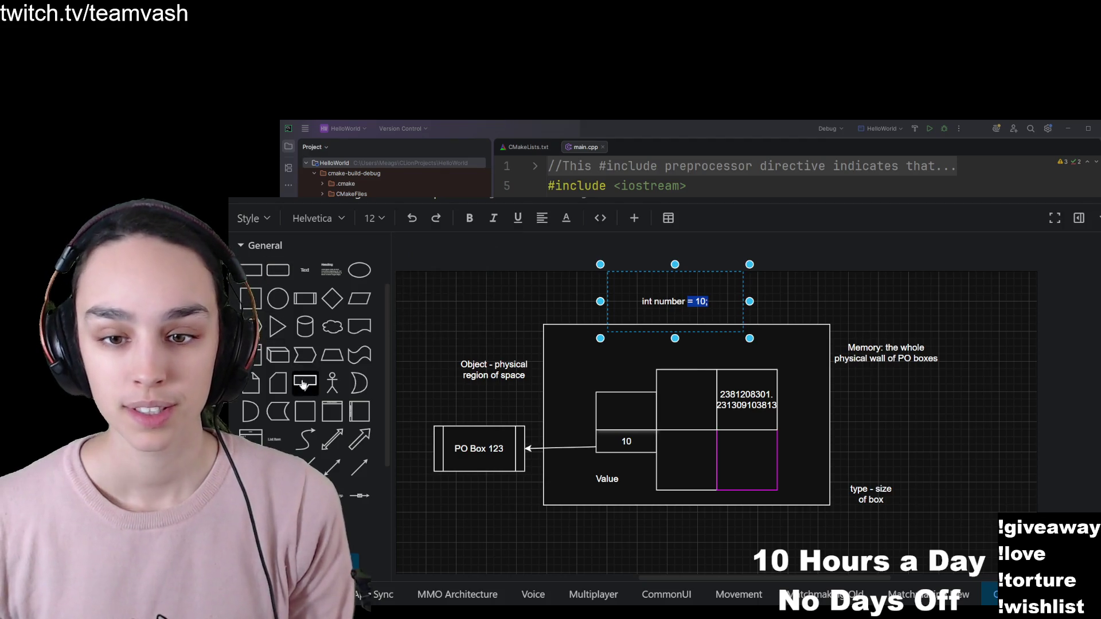
# - Add a card shape labelled 10 and shrink it into the empty cell above the value box
pyautogui.moveTo(279, 386)
pyautogui.mouseDown()
pyautogui.moveTo(488, 535)
pyautogui.moveTo(476, 296)
pyautogui.mouseUp()
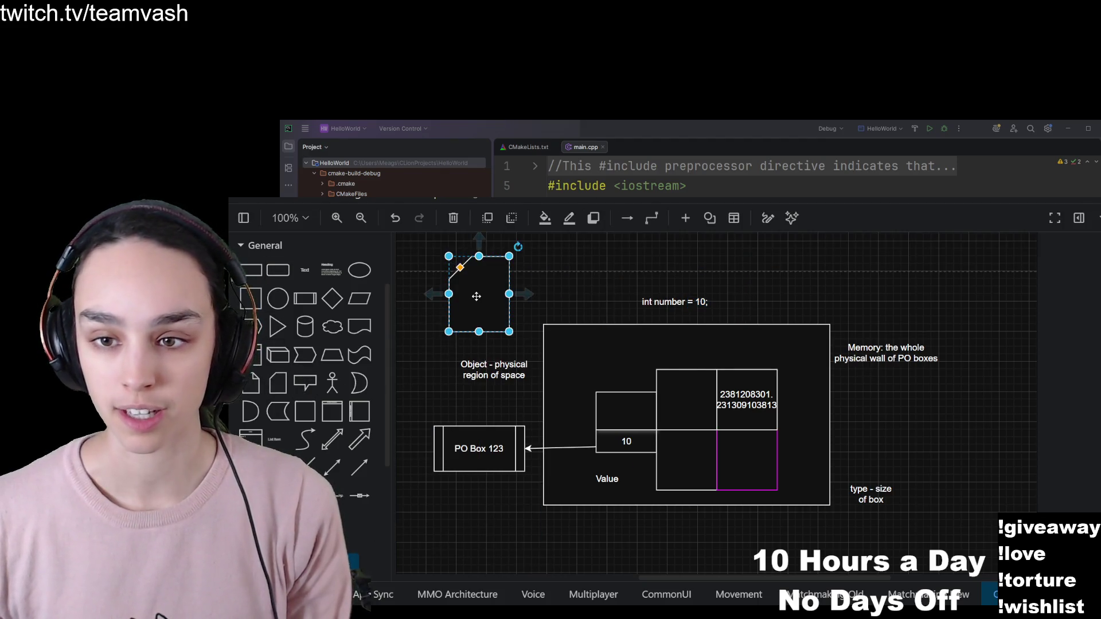
pyautogui.write('10')
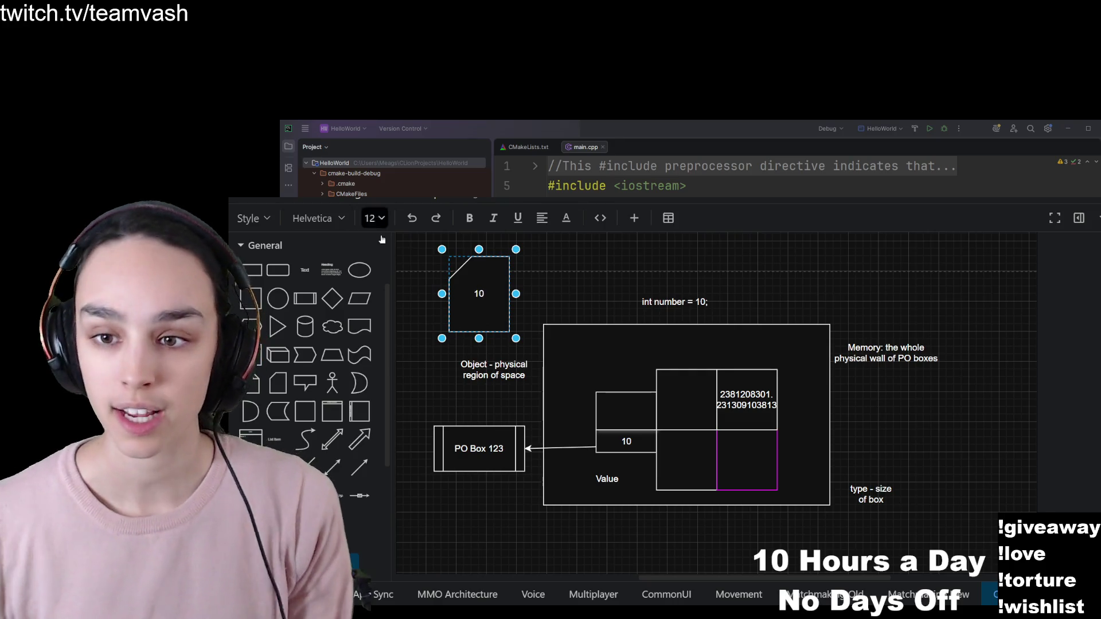
pyautogui.moveTo(516, 338)
pyautogui.mouseDown()
pyautogui.moveTo(487, 294)
pyautogui.moveTo(626, 409)
pyautogui.moveTo(638, 400)
pyautogui.mouseUp()
pyautogui.click(510, 279)
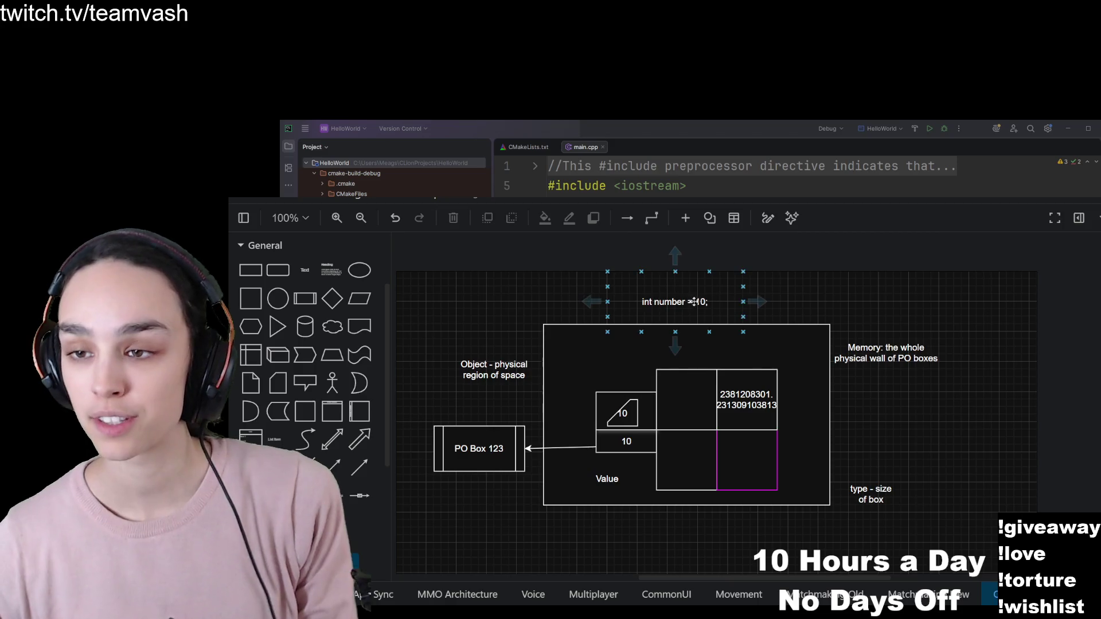
pyautogui.click(668, 303)
pyautogui.doubleClick(668, 303)
# - Replace 'number' with 'x' so the code label reads 'int x = 10;'
pyautogui.doubleClick(669, 302)
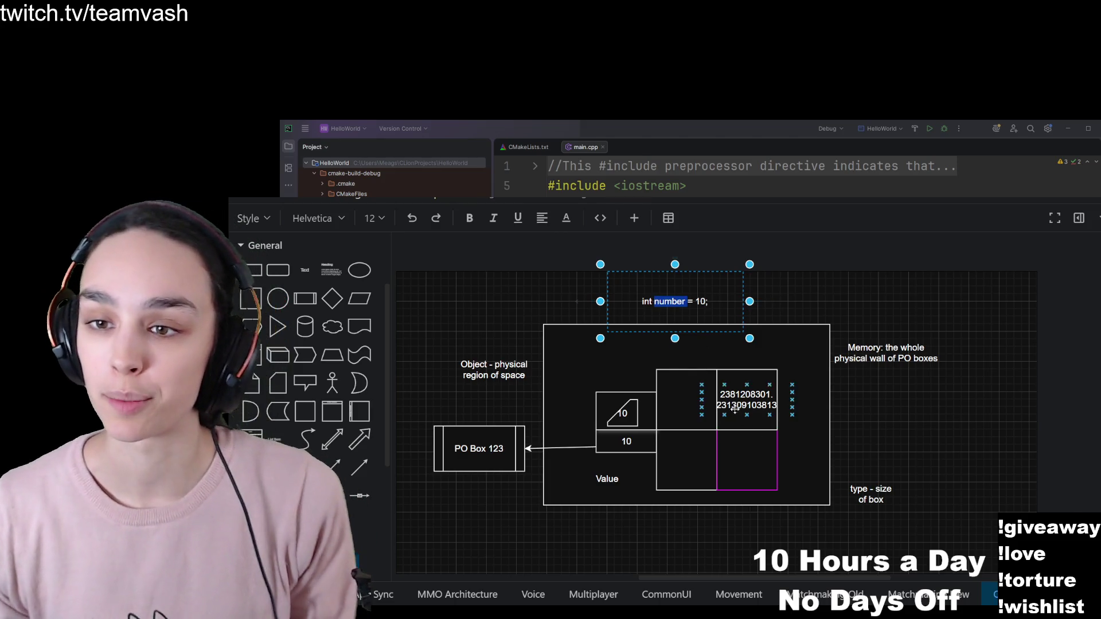
pyautogui.write('x')
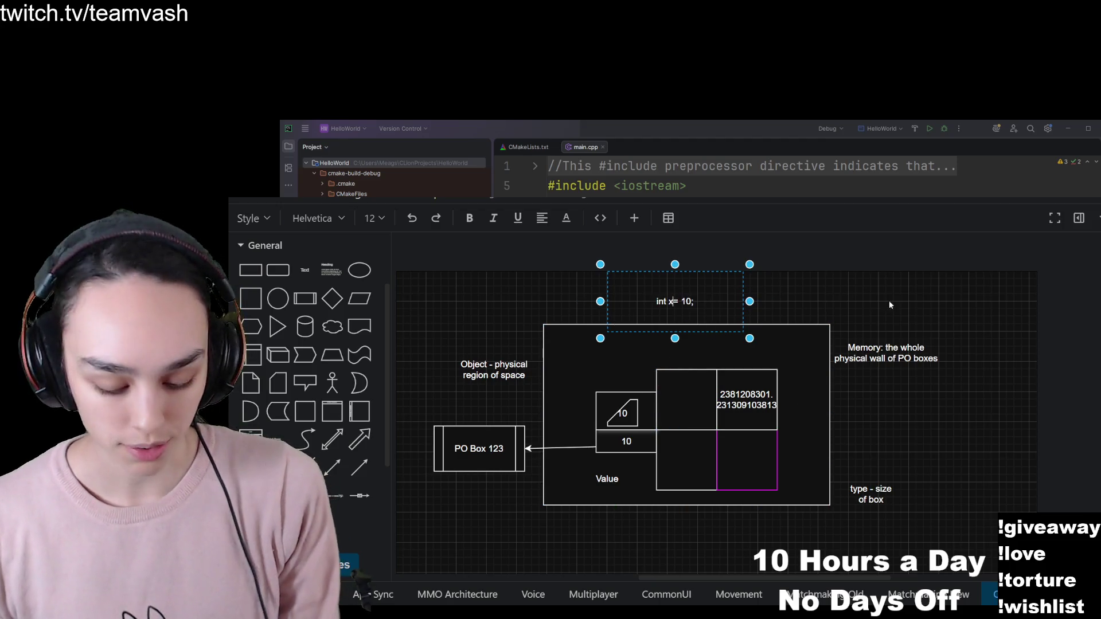
pyautogui.press('Escape')
# - Delete the 10 from the value cell
pyautogui.click(443, 473)
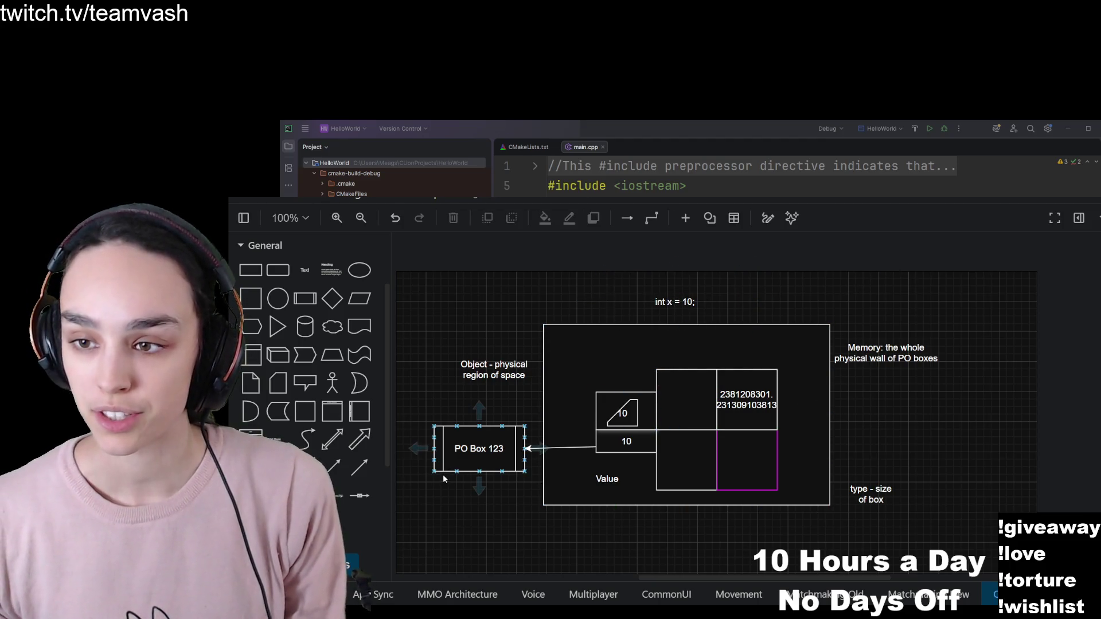
pyautogui.doubleClick(481, 447)
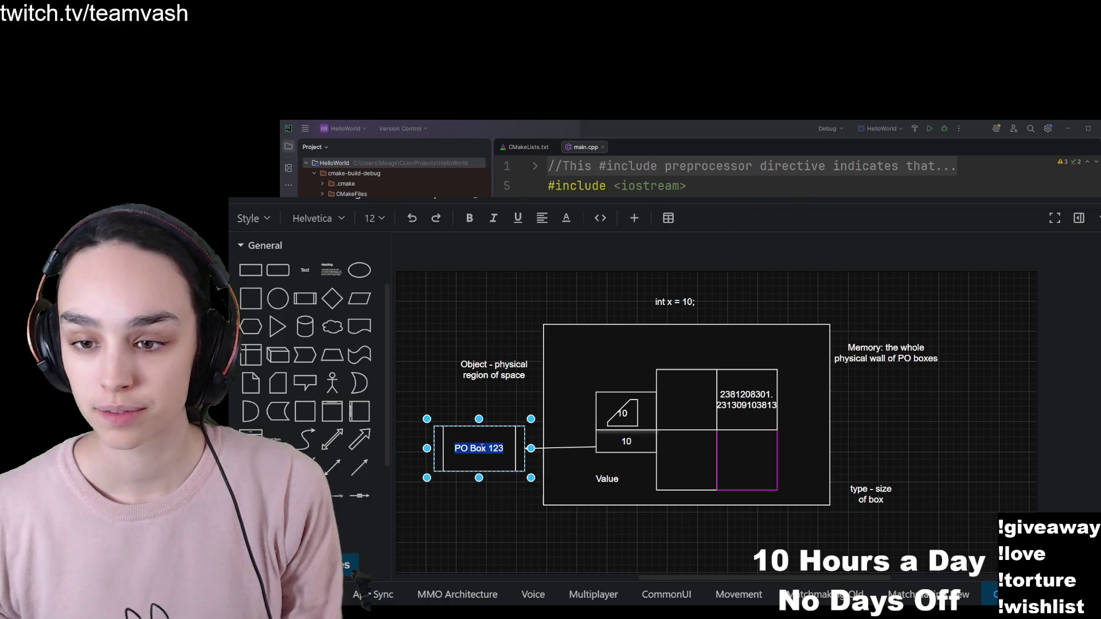
pyautogui.click(626, 441)
pyautogui.press('Delete')
# - Relabel PO Box 123 as x and move it up to the top left
pyautogui.click(471, 452)
pyautogui.doubleClick(471, 453)
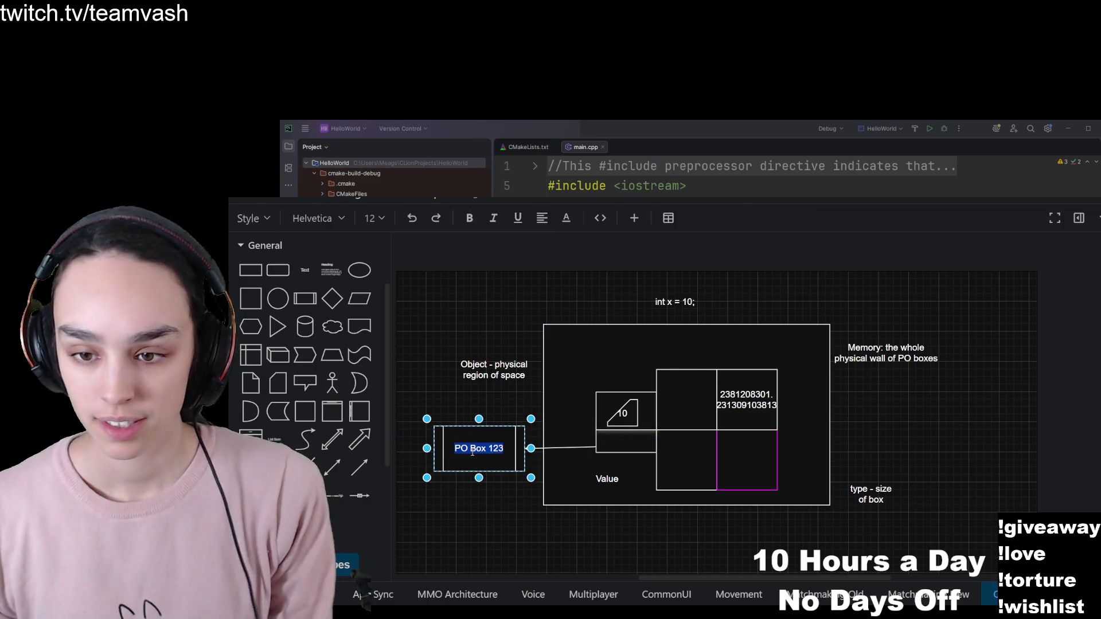
pyautogui.write('x')
pyautogui.press('Escape')
pyautogui.moveTo(488, 435); pyautogui.dragTo(498, 308)
# - Reattach the arrow to the 10 card's cell and place the Object label below the x box
pyautogui.moveTo(598, 446); pyautogui.dragTo(596, 415)
pyautogui.click(590, 262)
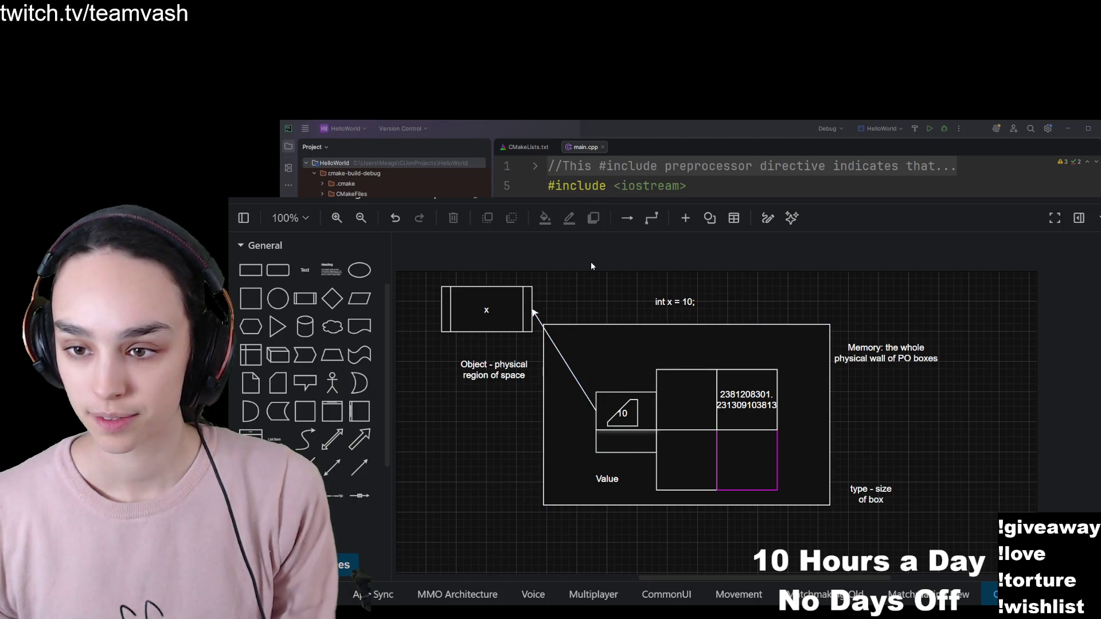
pyautogui.moveTo(500, 348); pyautogui.dragTo(485, 390)
pyautogui.moveTo(506, 308); pyautogui.dragTo(499, 346)
# - Shift the diagram slightly right of the x box
pyautogui.click(622, 427)
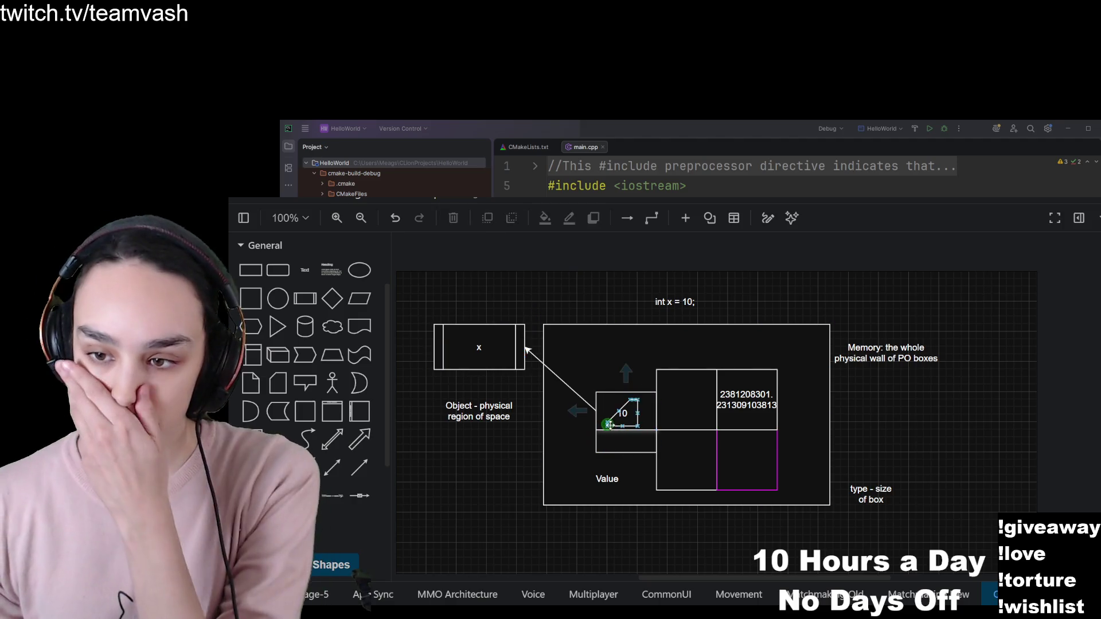
pyautogui.press('Escape')
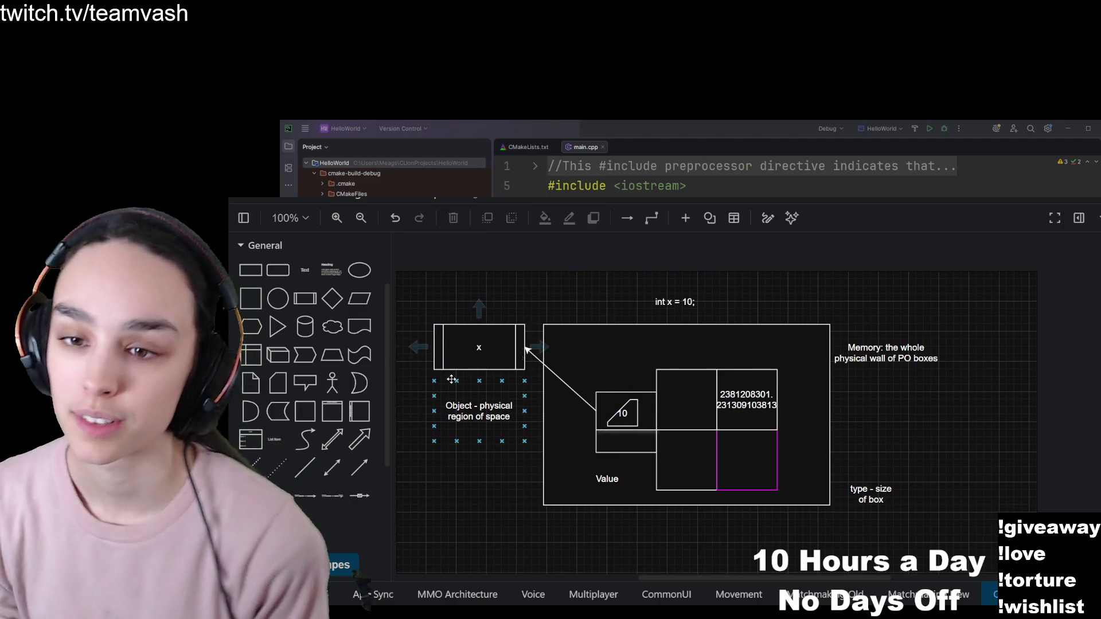
pyautogui.click(608, 438)
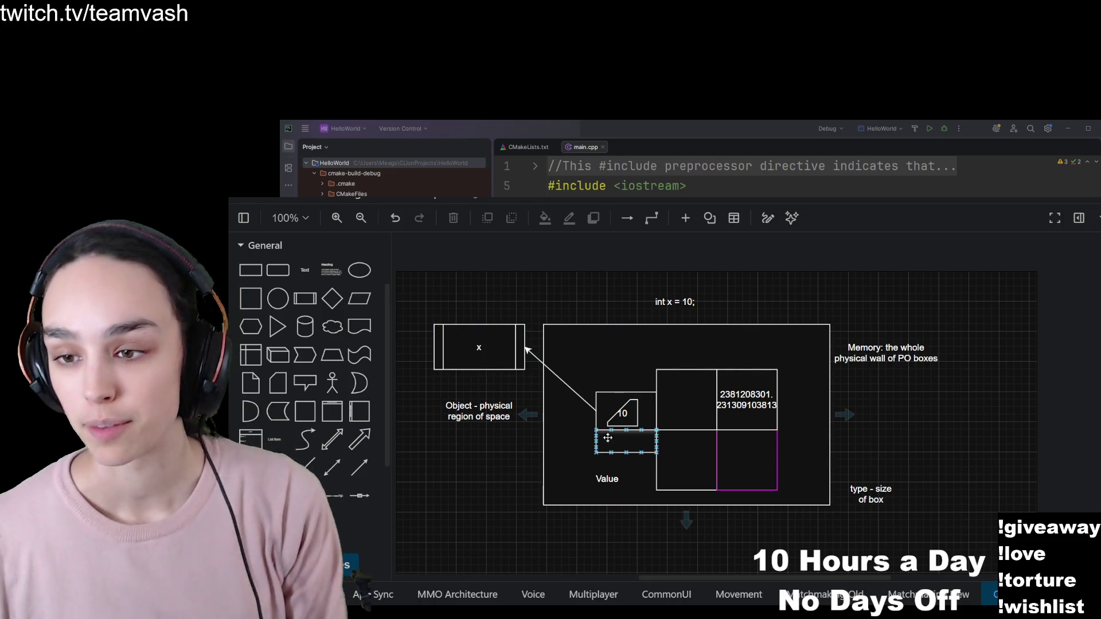
pyautogui.click(1061, 410)
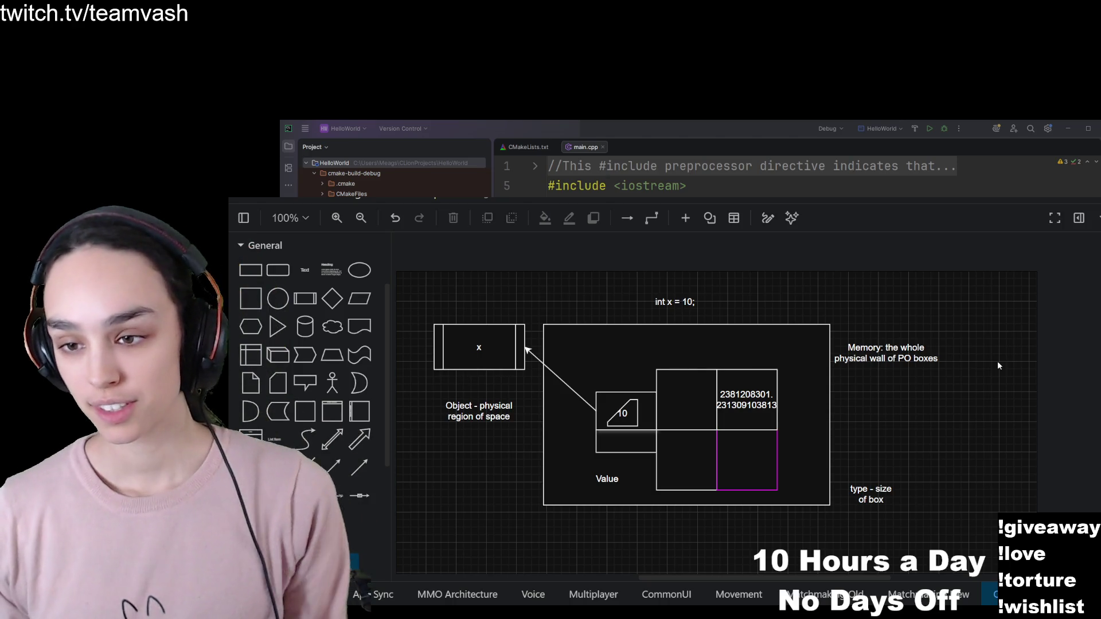
pyautogui.click(622, 413)
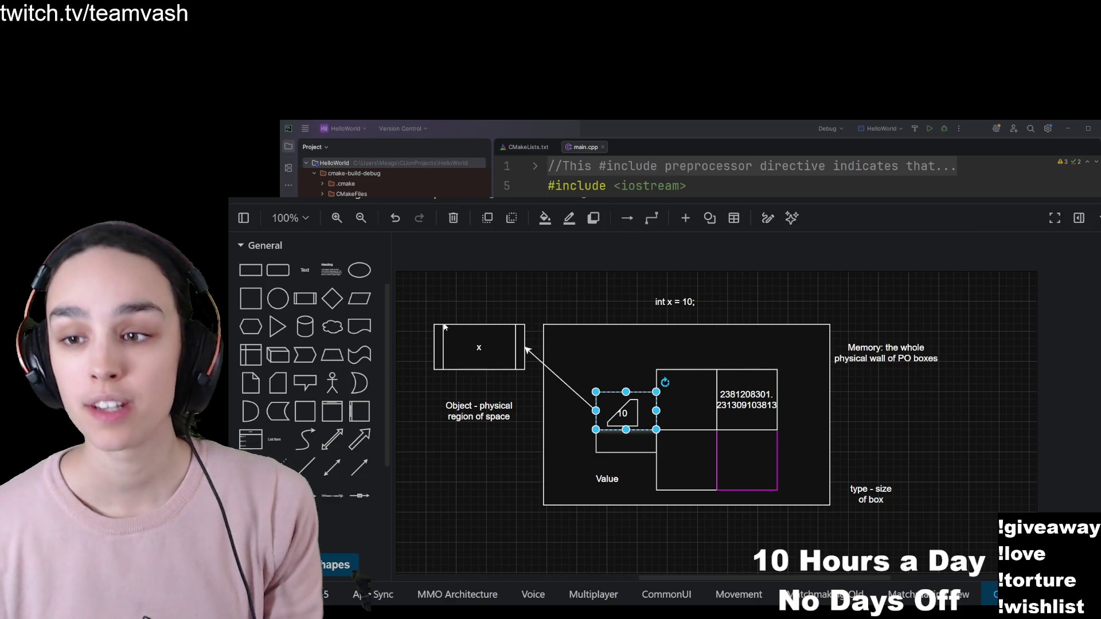
pyautogui.moveTo(476, 343); pyautogui.dragTo(461, 335)
pyautogui.click(638, 262)
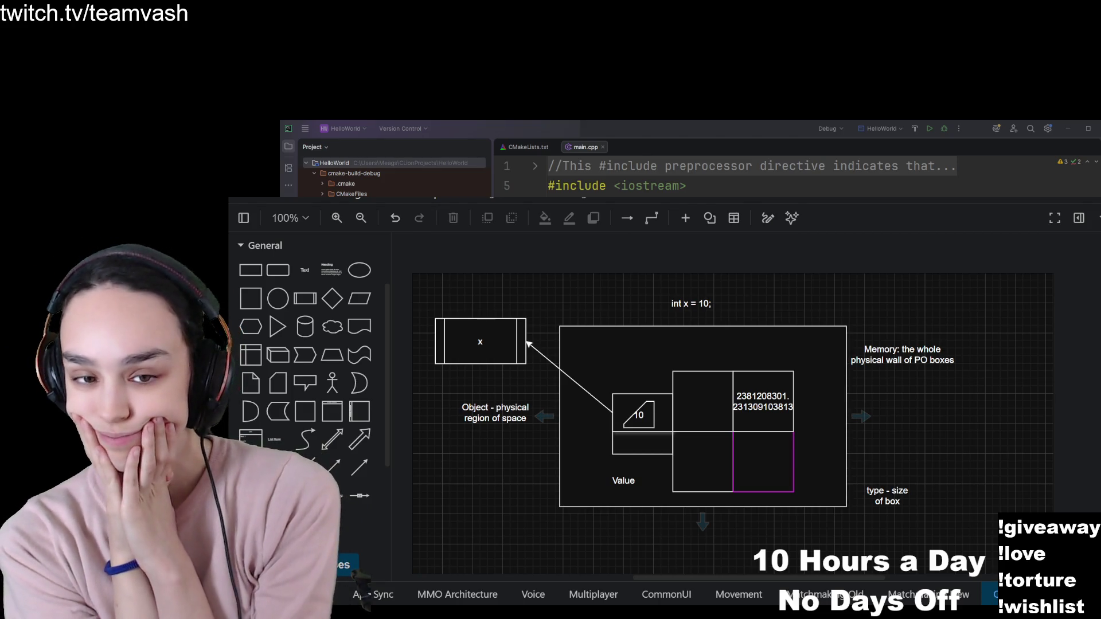
pyautogui.doubleClick(480, 342)
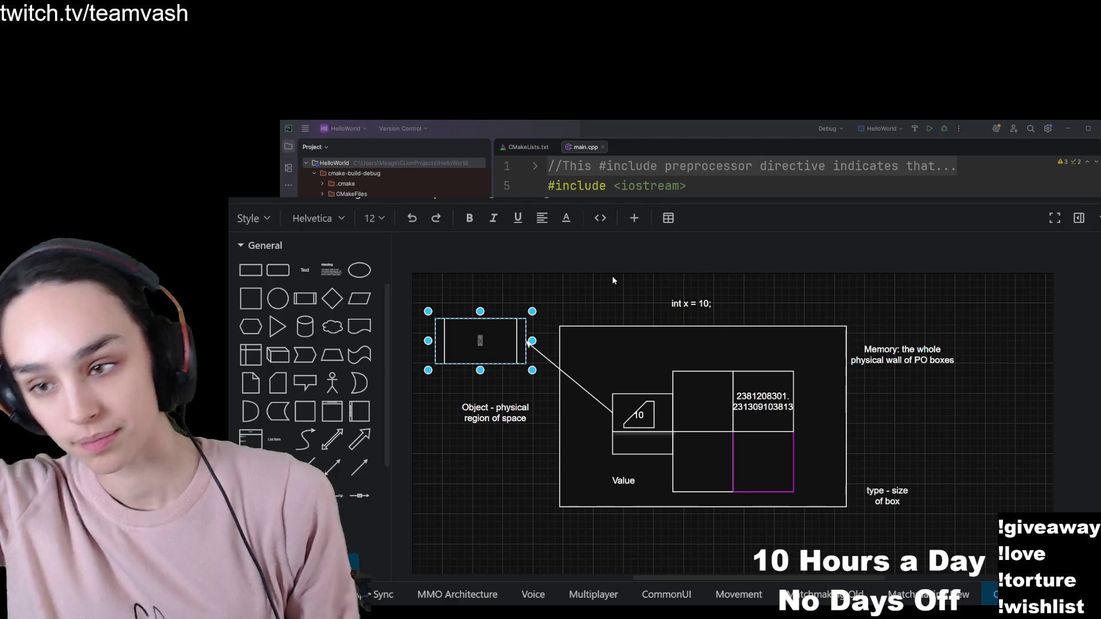
# - Add a rounded box labelled 'Box # 1281' beside the 'int x = 10;' label
pyautogui.hotkey('alt', 'Tab')
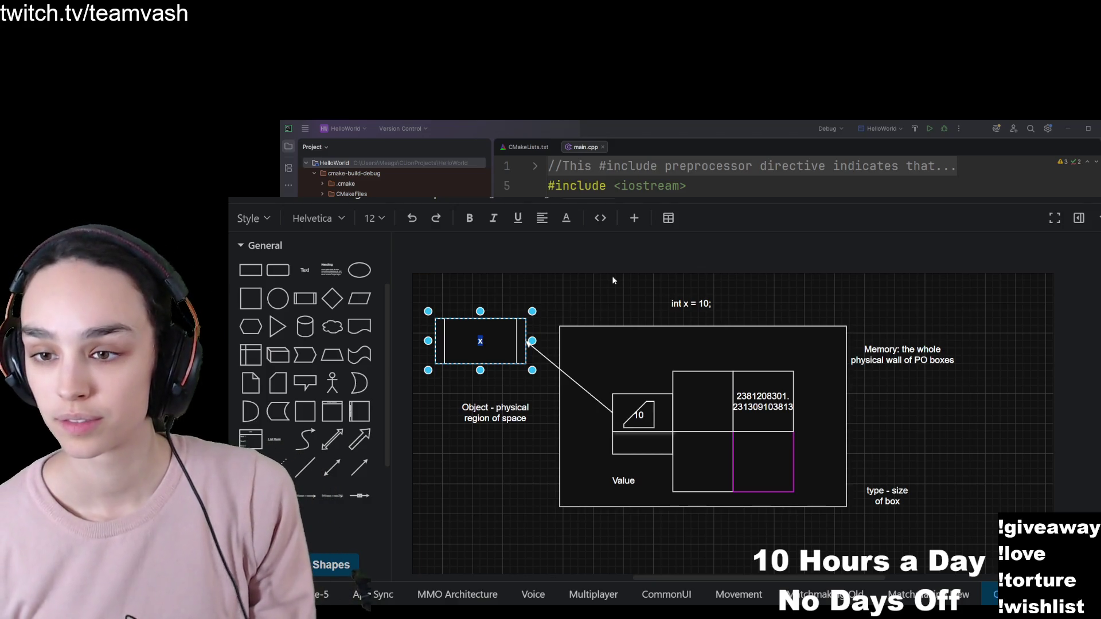
pyautogui.press('Escape')
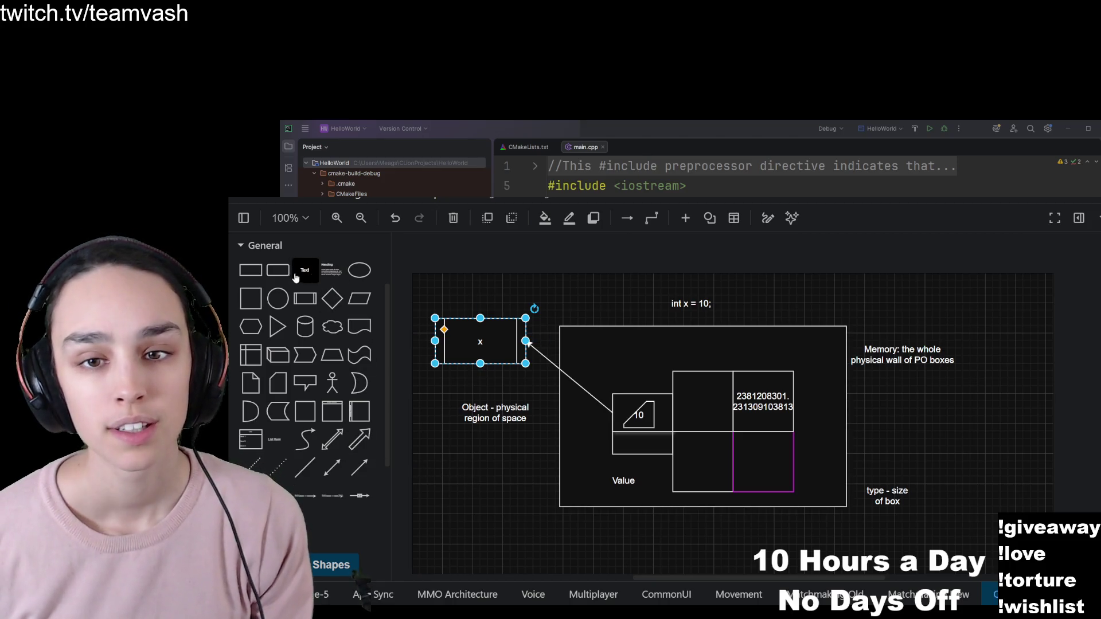
pyautogui.moveTo(280, 274)
pyautogui.moveTo(279, 272)
pyautogui.mouseDown()
pyautogui.moveTo(590, 278)
pyautogui.moveTo(503, 434)
pyautogui.moveTo(423, 458)
pyautogui.mouseUp()
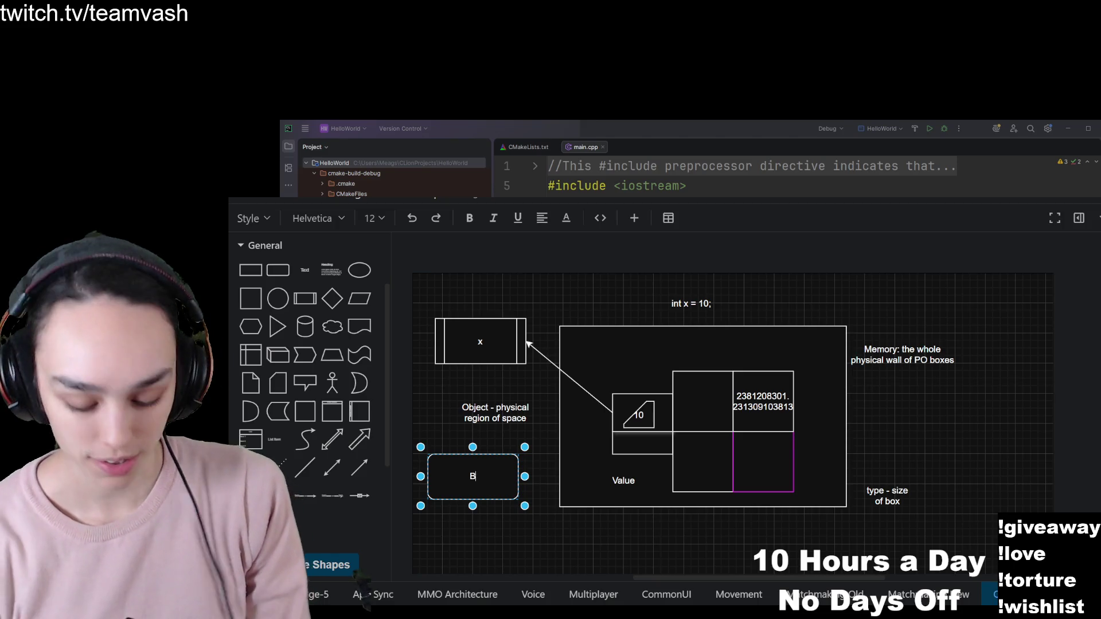
pyautogui.write('00')
pyautogui.press('BackSpace')
pyautogui.write('13')
pyautogui.press('BackSpace')
pyautogui.hotkey('shift', 'Left')
pyautogui.hotkey('shift', 'Left')
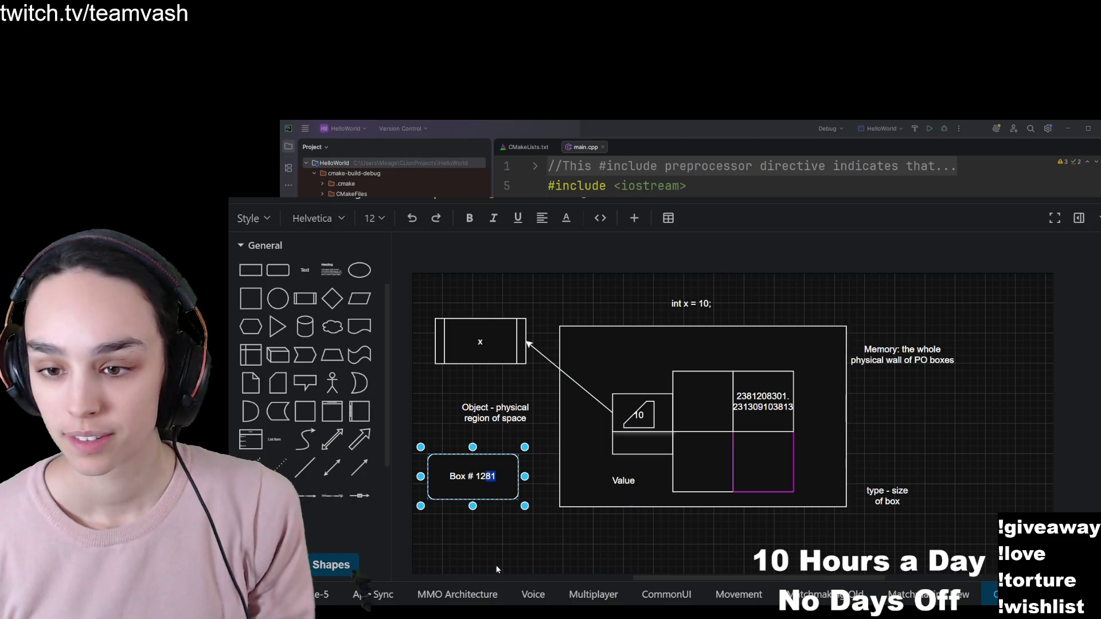
pyautogui.click(497, 569)
pyautogui.moveTo(479, 482)
pyautogui.mouseDown()
pyautogui.moveTo(605, 401)
pyautogui.moveTo(625, 303)
pyautogui.moveTo(492, 376)
pyautogui.moveTo(469, 481)
pyautogui.moveTo(495, 471)
pyautogui.mouseUp()
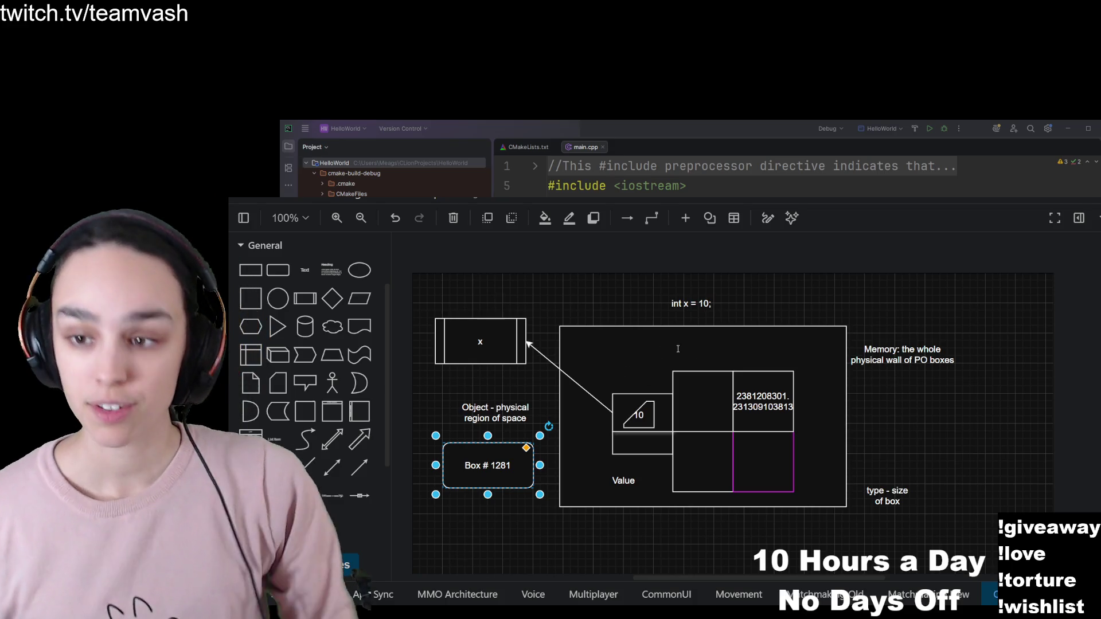
# - Add a 'memory adres' caption text and position it beneath Box # 1281
pyautogui.scroll(-3, 538, 493)
pyautogui.moveTo(305, 270); pyautogui.dragTo(493, 433)
pyautogui.write('memory adre')
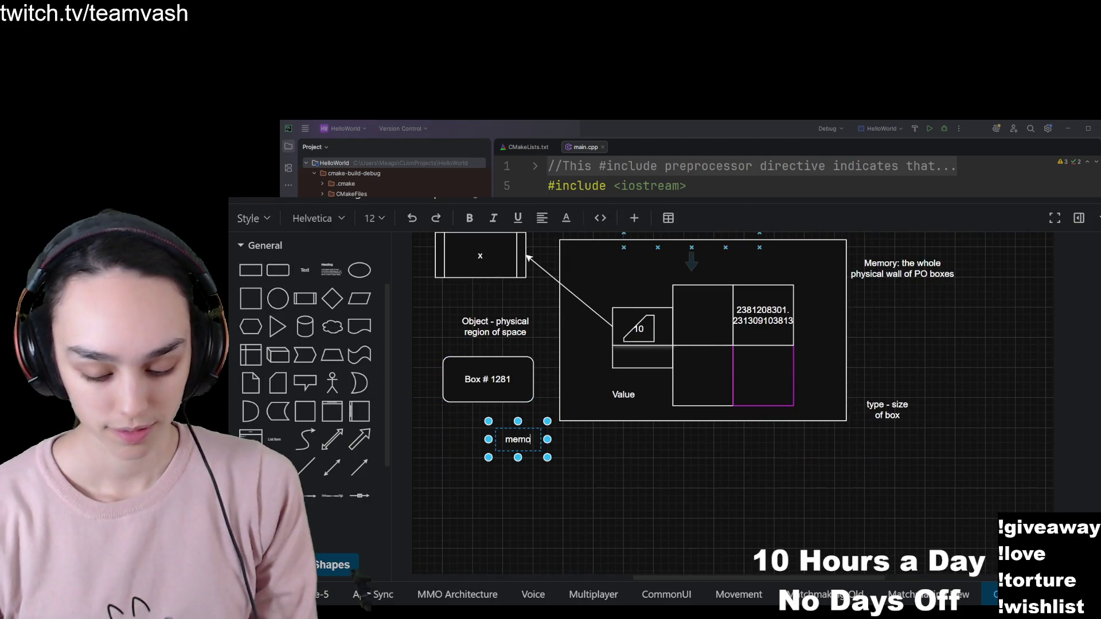
pyautogui.write('ss')
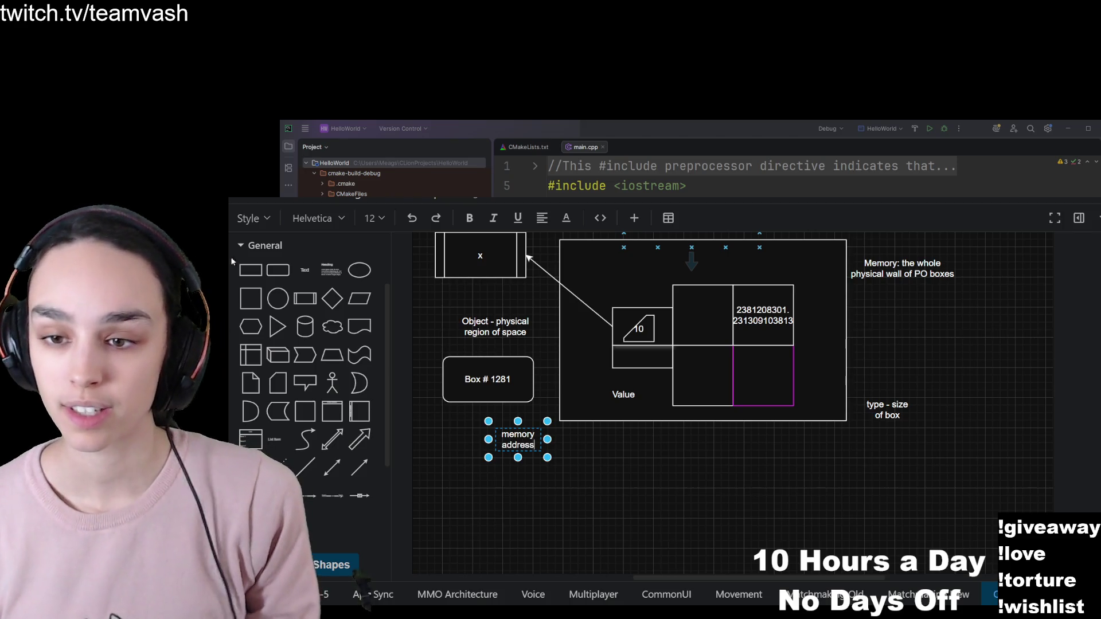
pyautogui.click(699, 499)
pyautogui.moveTo(518, 439); pyautogui.dragTo(480, 424)
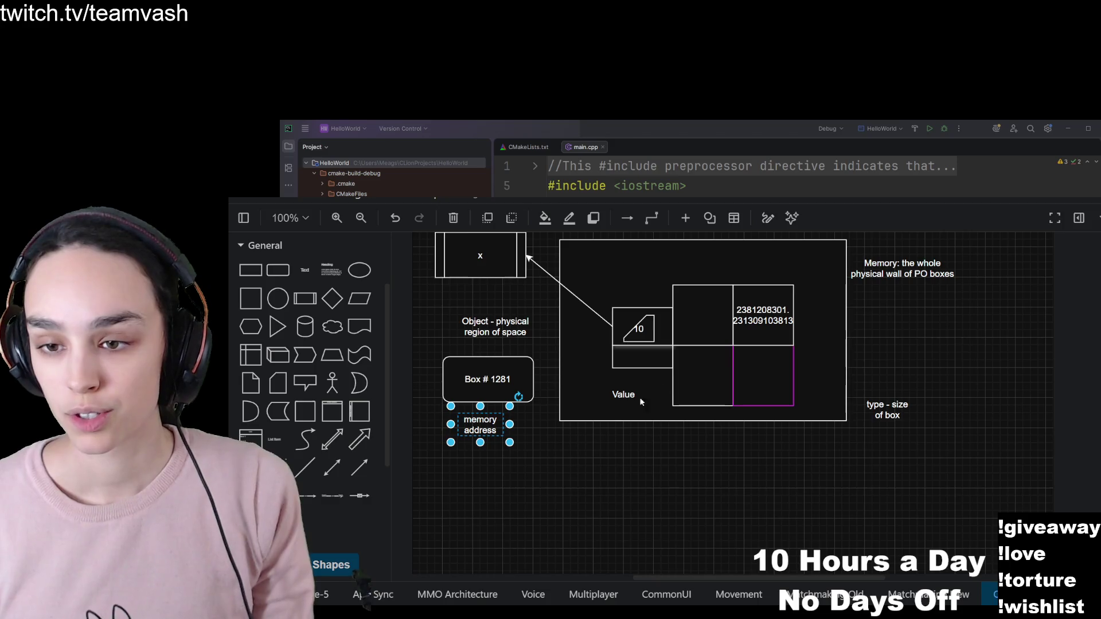
pyautogui.scroll(3, 768, 366)
# - Add 'int* ptr = &x' as a second line under 'int x = 10;' in the code label
pyautogui.click(711, 347)
pyautogui.doubleClick(711, 346)
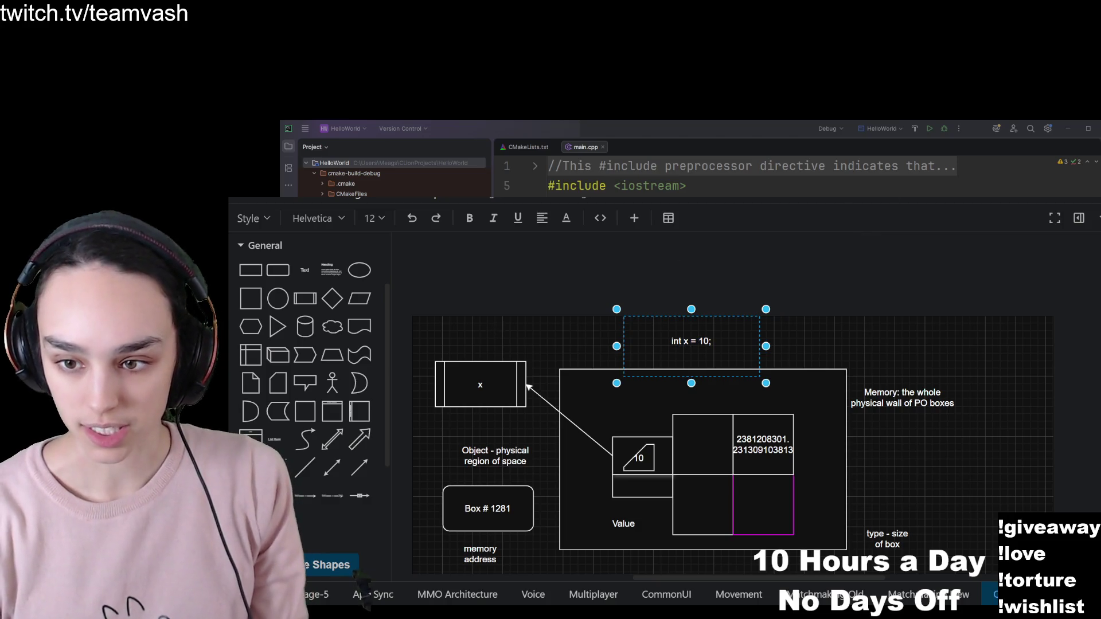
pyautogui.press('Return')
pyautogui.write('int*')
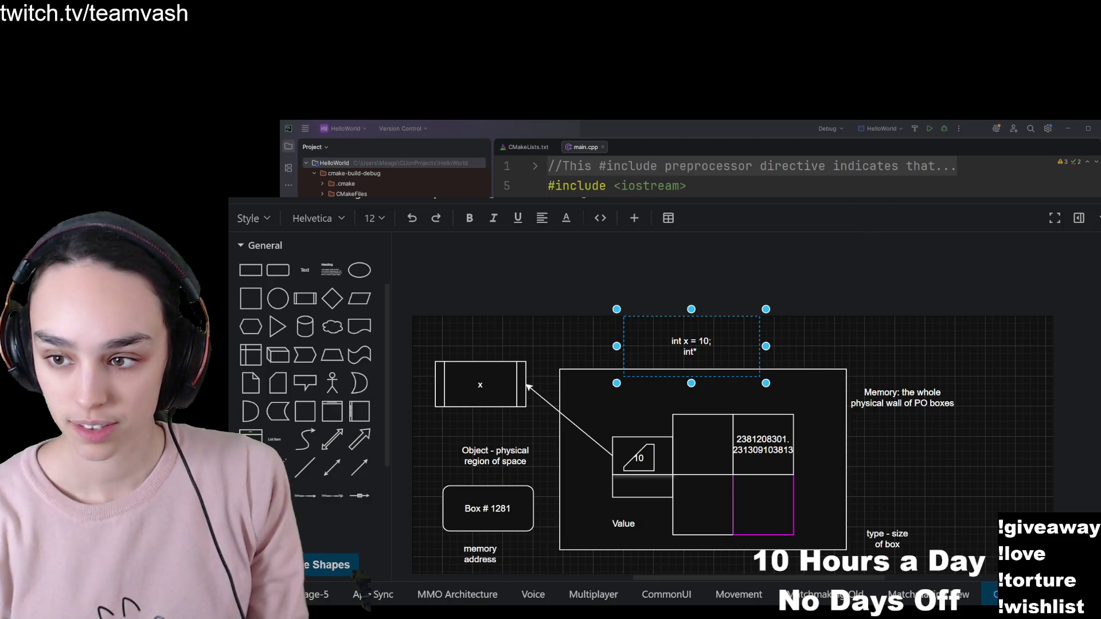
pyautogui.write(' ptr = ')
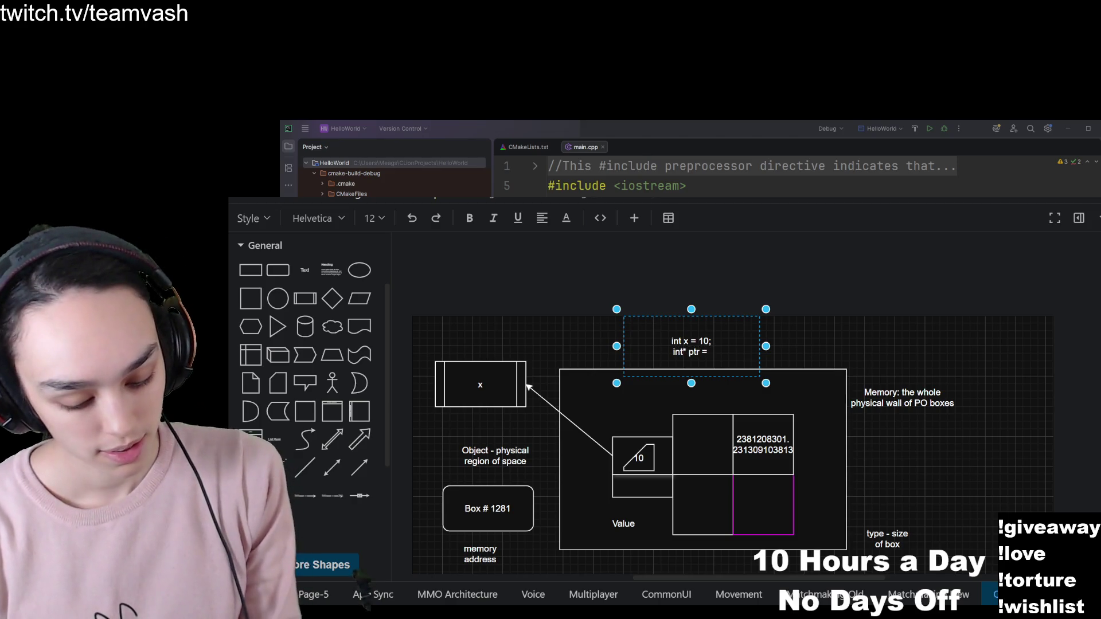
pyautogui.write('&')
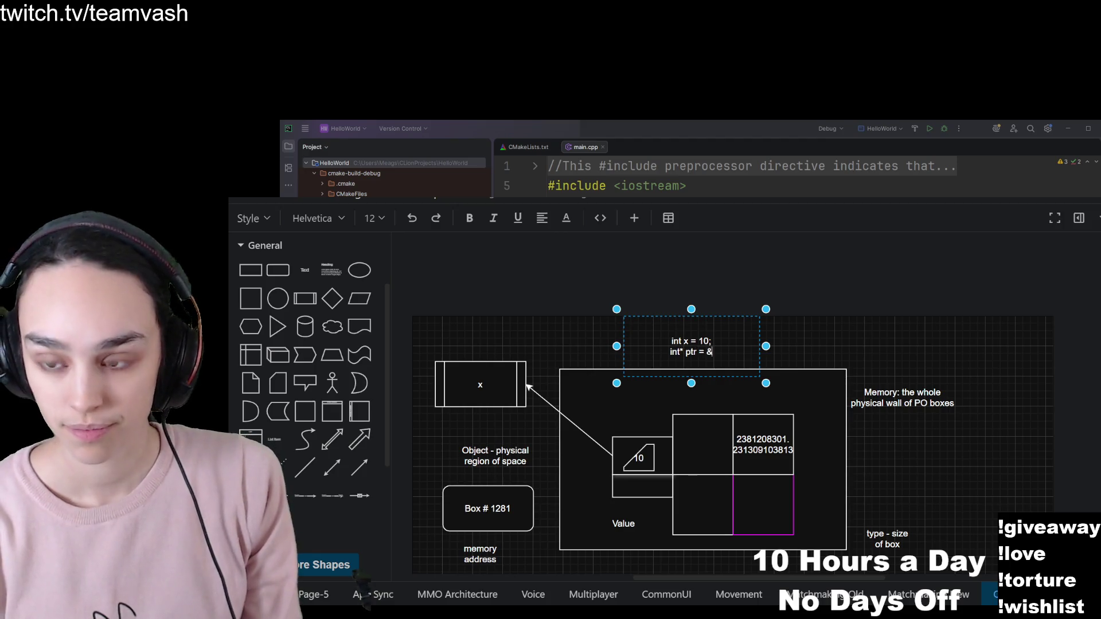
pyautogui.write('x')
pyautogui.click(815, 302)
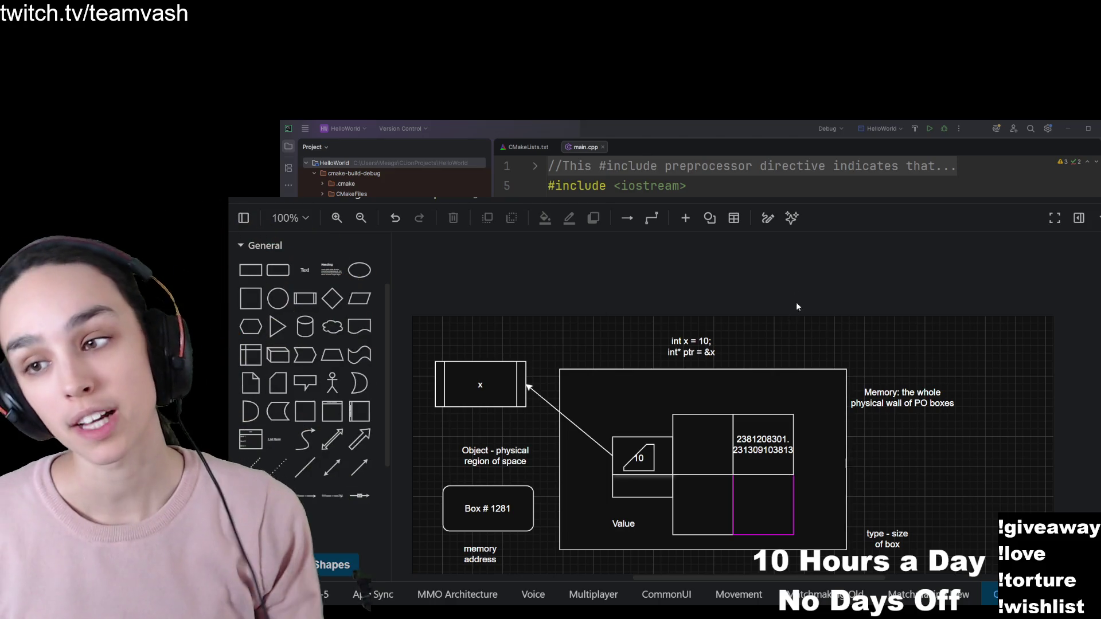
# - Undo the accidental rotation of the small 10 shape
pyautogui.click(641, 468)
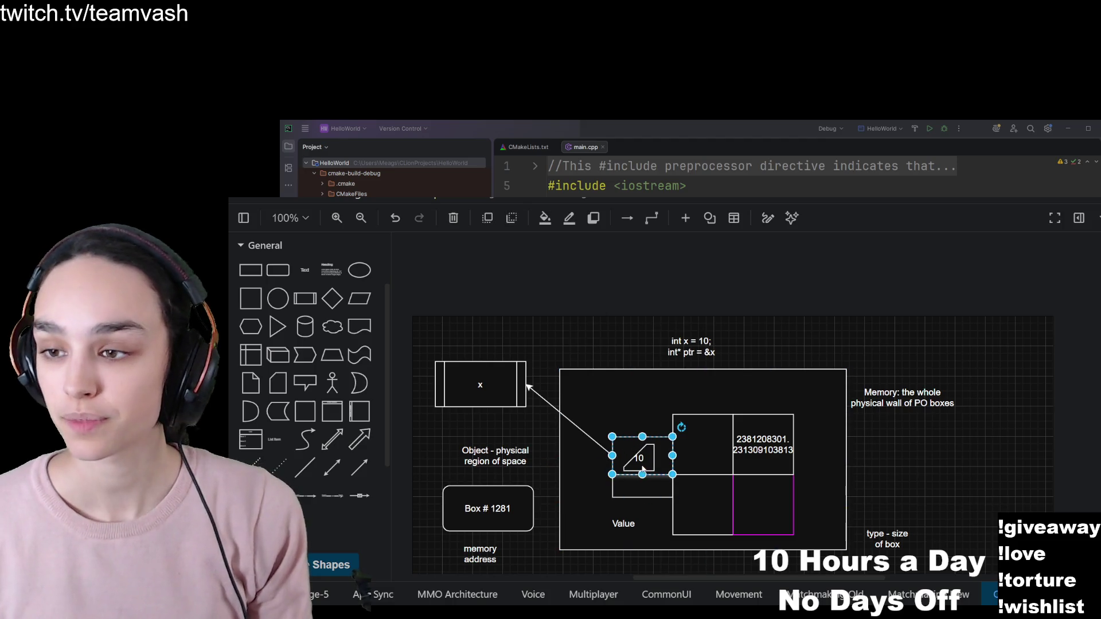
pyautogui.scroll(-2, 646, 467)
pyautogui.moveTo(509, 474); pyautogui.dragTo(514, 476)
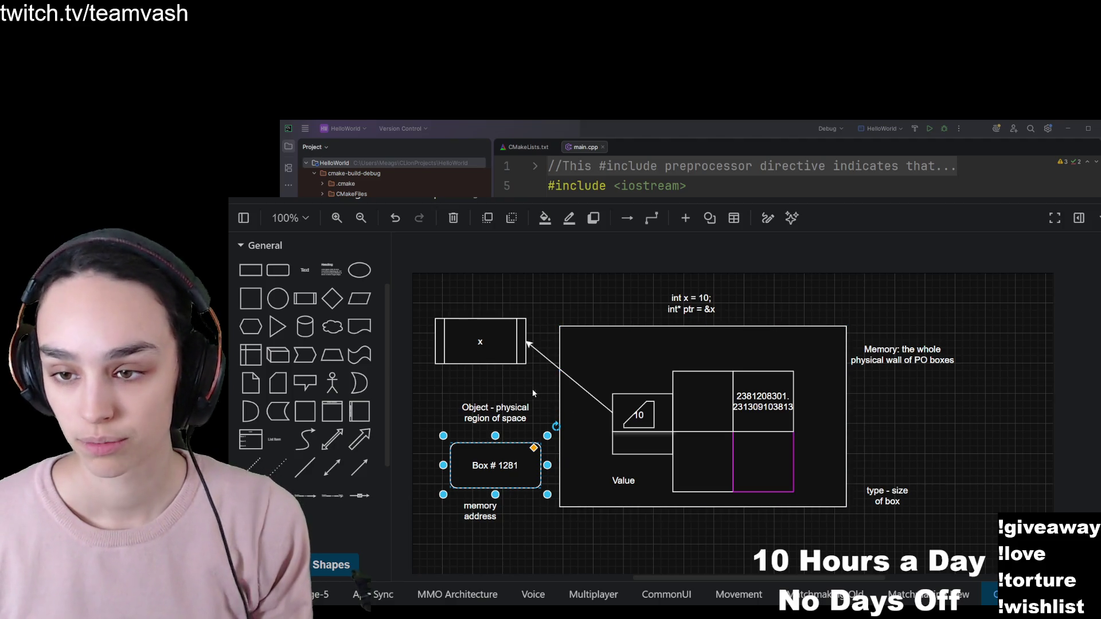
pyautogui.click(637, 433)
pyautogui.hotkey('ctrl', 'z')
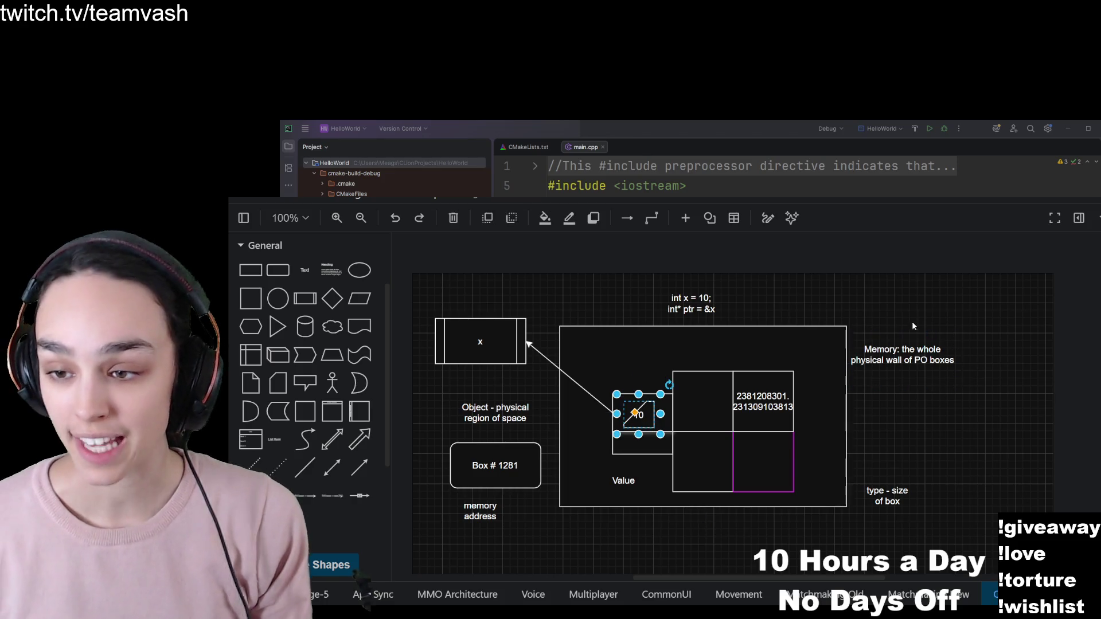
pyautogui.click(914, 328)
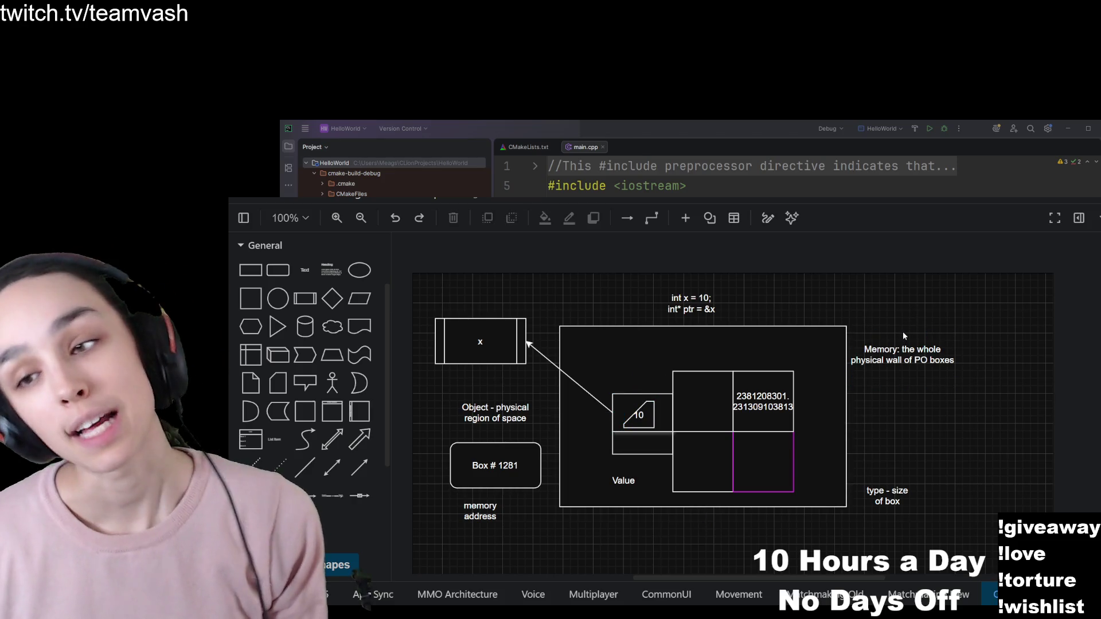
# - Shift the x box slightly right and nudge Box # 1281 up and left
pyautogui.moveTo(485, 344); pyautogui.dragTo(500, 344)
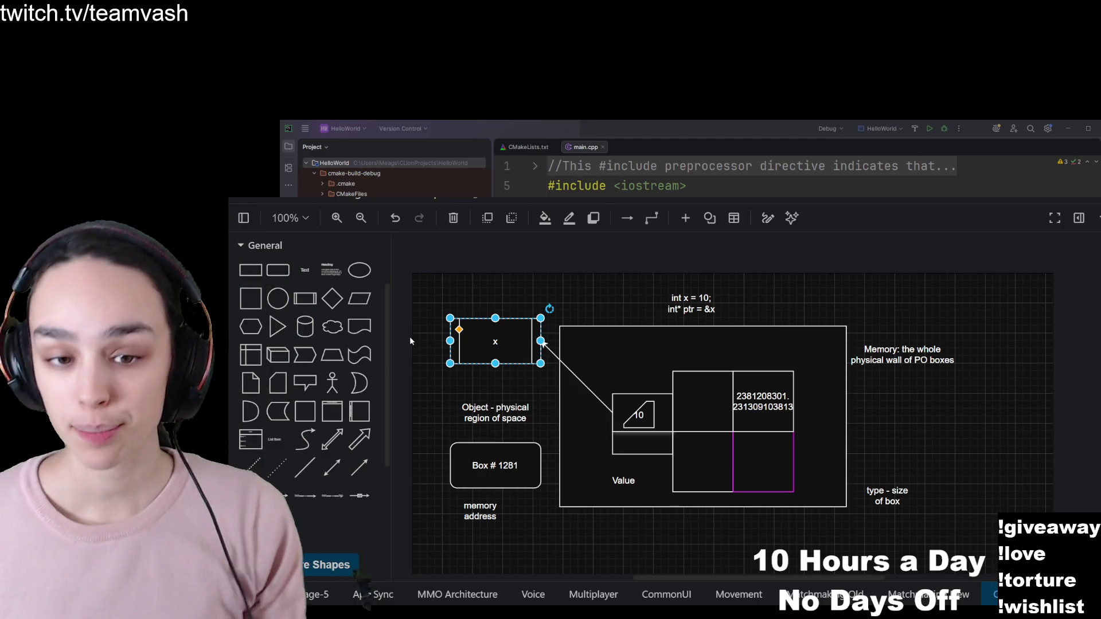
pyautogui.scroll(7, 723, 308)
pyautogui.click(665, 316)
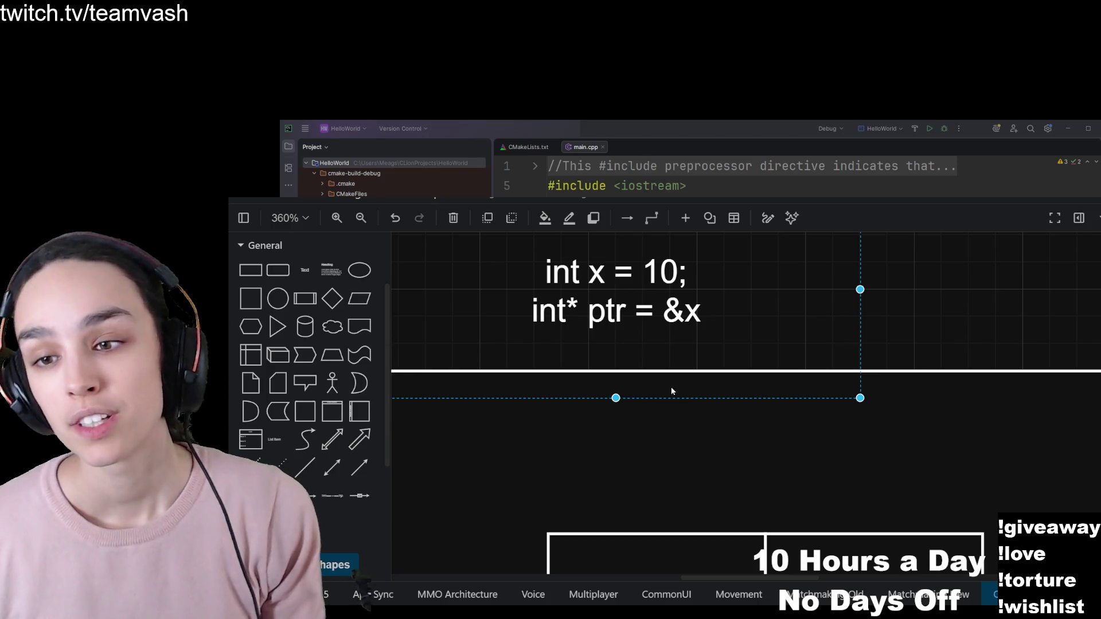
pyautogui.scroll(-10, 590, 390)
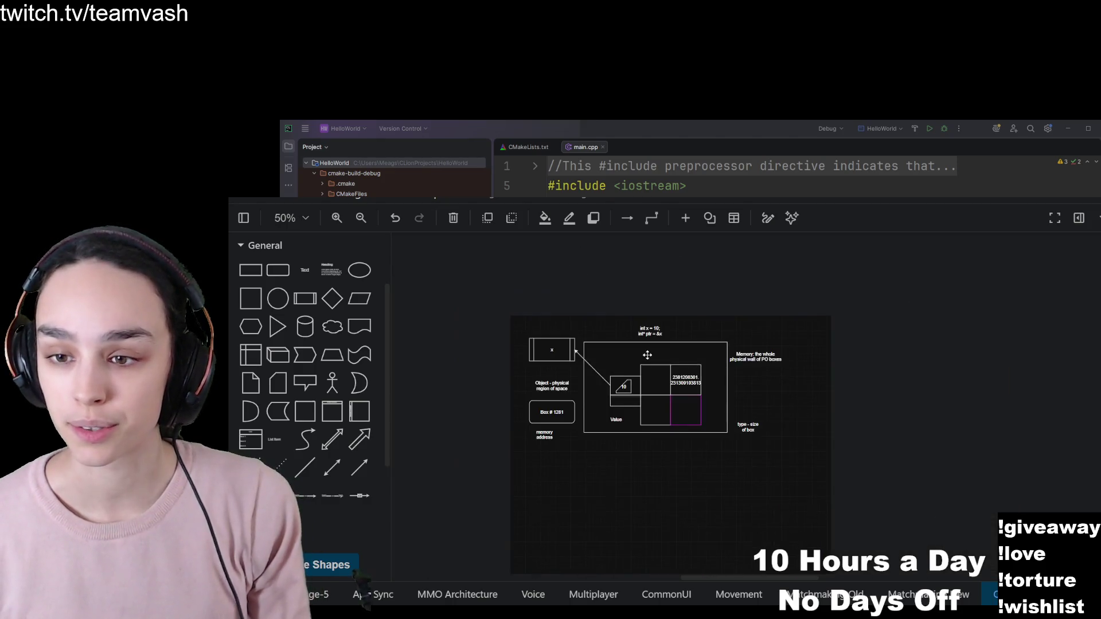
pyautogui.scroll(3, 581, 407)
pyautogui.click(528, 439)
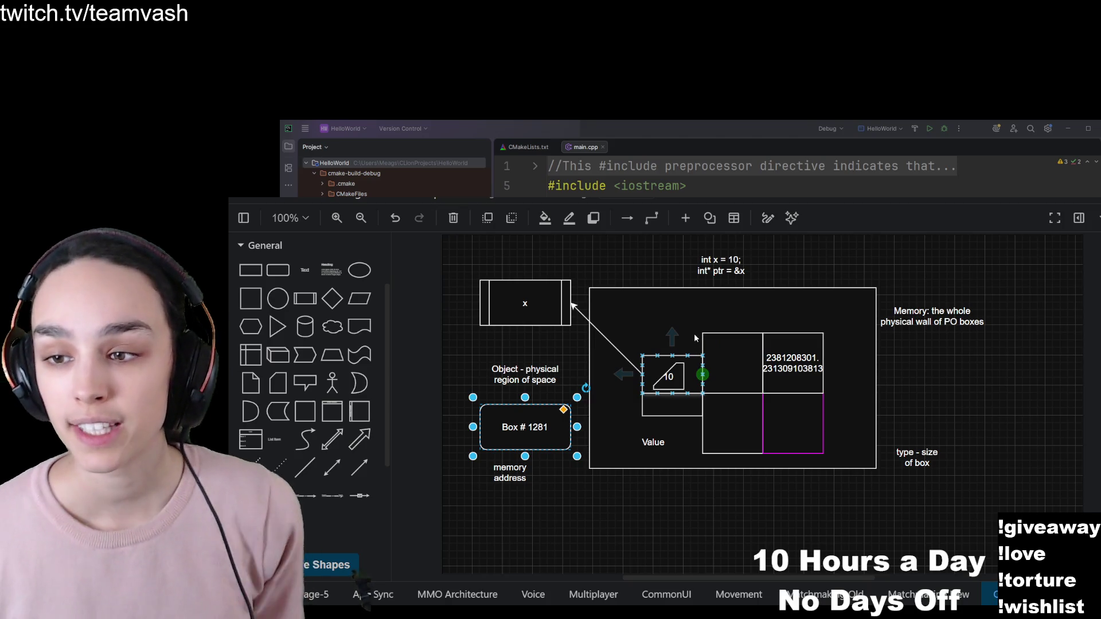
pyautogui.moveTo(541, 433)
pyautogui.mouseDown()
pyautogui.moveTo(484, 412)
pyautogui.moveTo(536, 434)
pyautogui.moveTo(534, 412)
pyautogui.moveTo(534, 428)
pyautogui.moveTo(555, 427)
pyautogui.mouseUp()
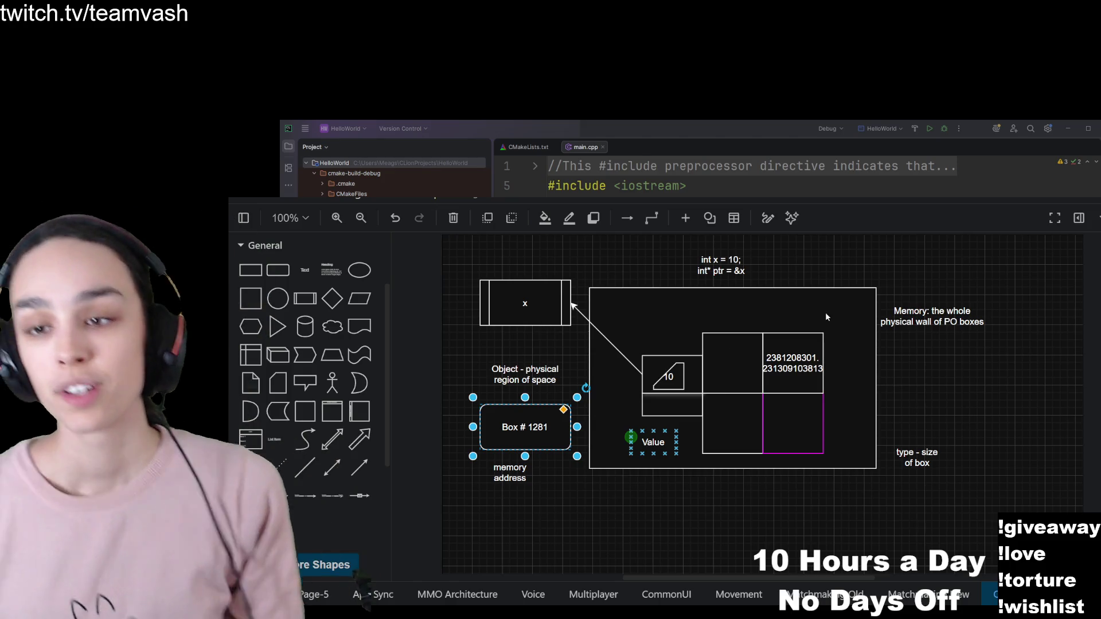
# - Shrink the empty cell beside the 10 box into a thin 80 x 20 strip
pyautogui.scroll(7, 744, 269)
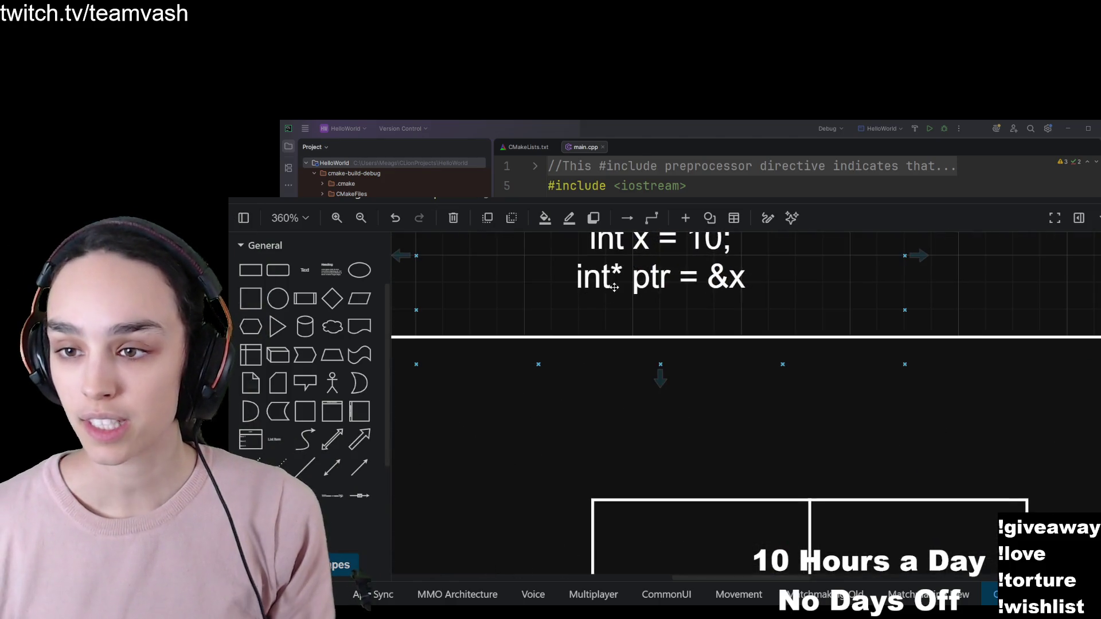
pyautogui.scroll(3, 617, 279)
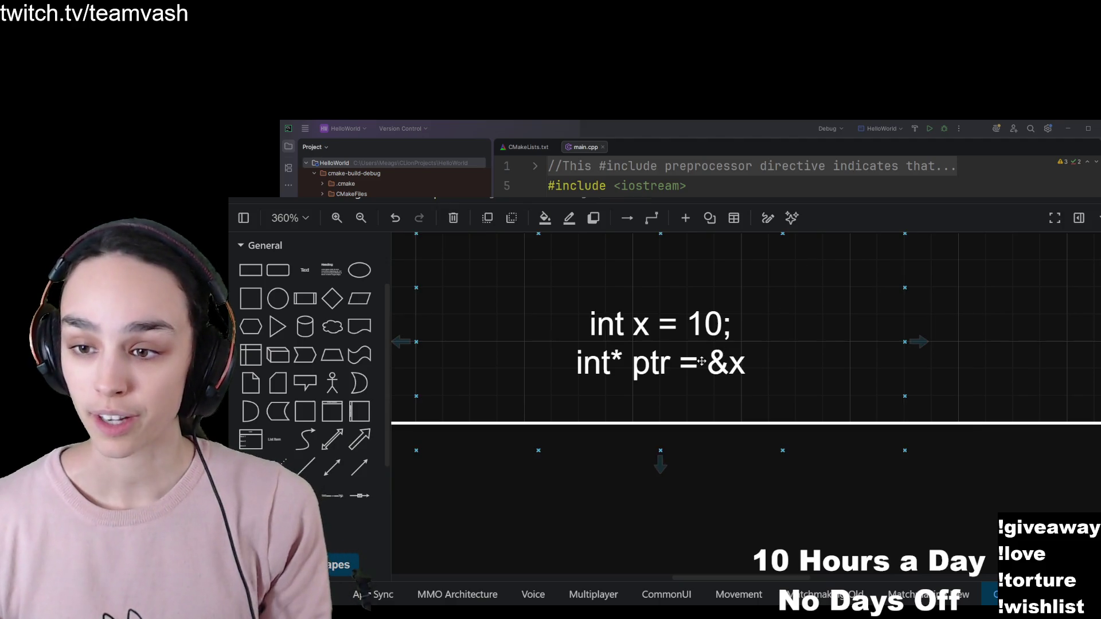
pyautogui.scroll(-5, 703, 358)
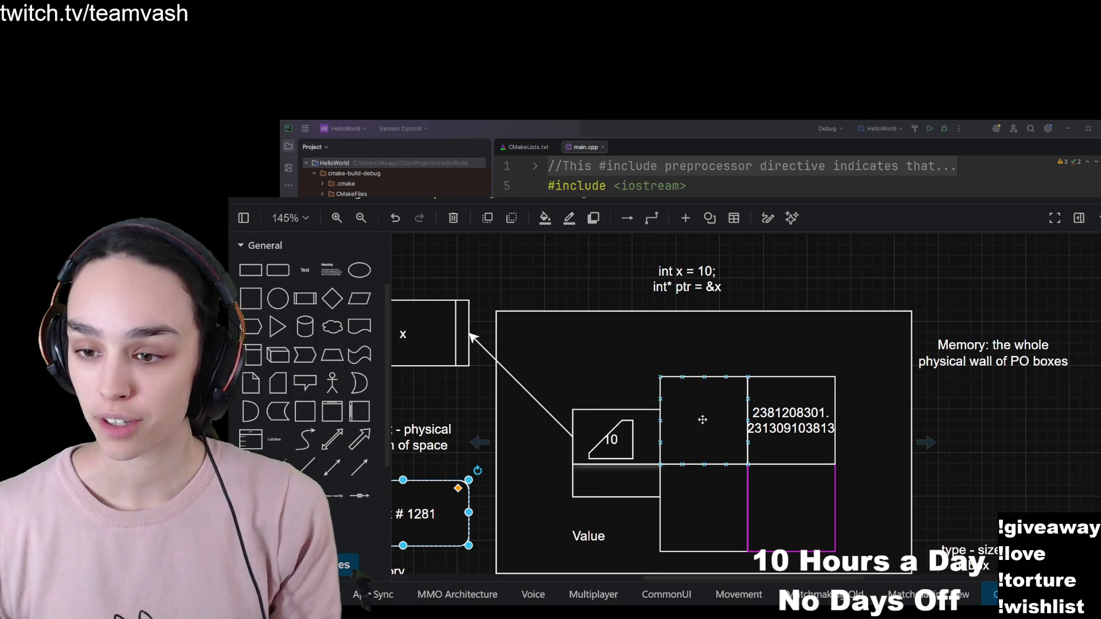
pyautogui.click(699, 424)
pyautogui.moveTo(703, 376); pyautogui.dragTo(703, 443)
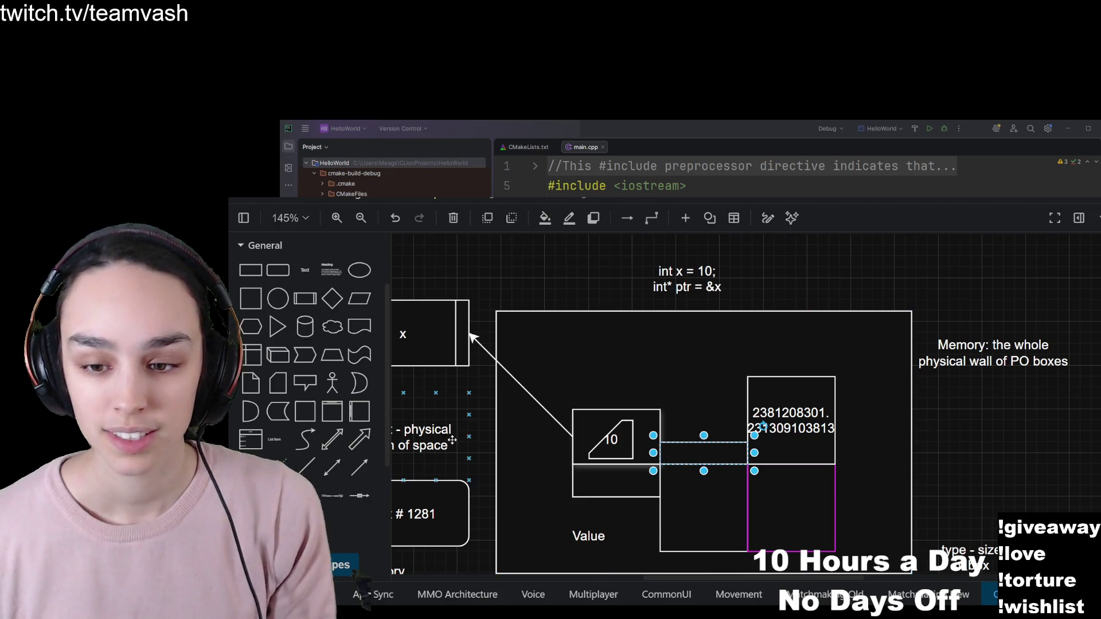
# - Copy Box # 1281 below the memory wall and rename the copy Box # 921
pyautogui.scroll(-3, 452, 440)
pyautogui.click(431, 439)
pyautogui.moveTo(432, 439)
pyautogui.mouseDown()
pyautogui.moveTo(708, 545)
pyautogui.moveTo(693, 541)
pyautogui.mouseUp()
pyautogui.doubleClick(715, 541)
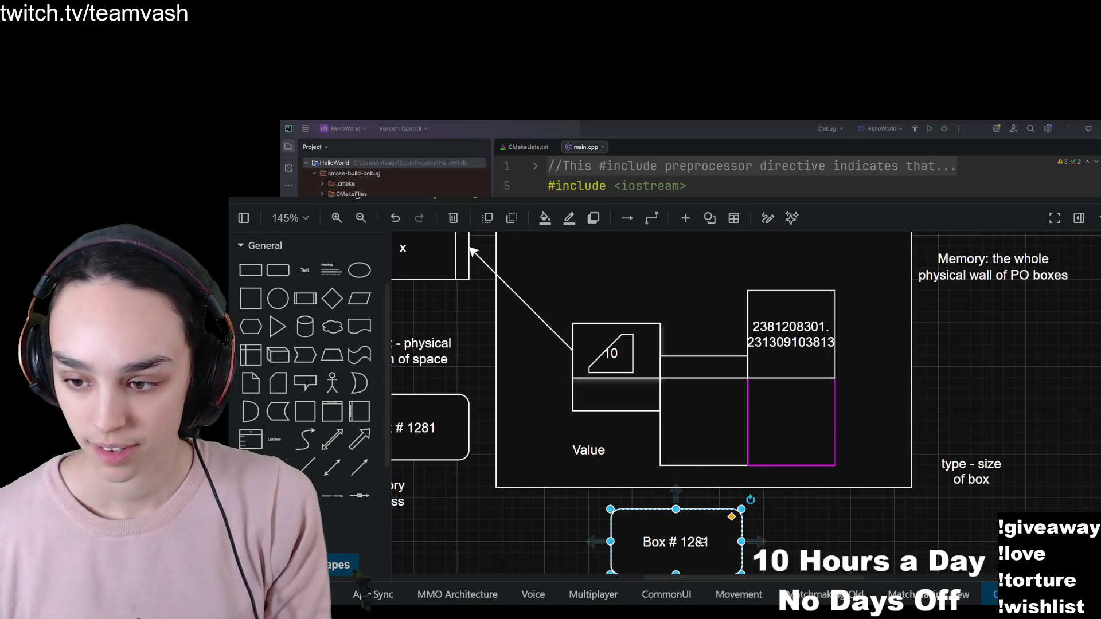
pyautogui.doubleClick(694, 541)
pyautogui.press('Delete')
pyautogui.press('Delete')
pyautogui.press('BackSpace')
pyautogui.press('BackSpace')
pyautogui.write('921')
pyautogui.scroll(-2, 676, 539)
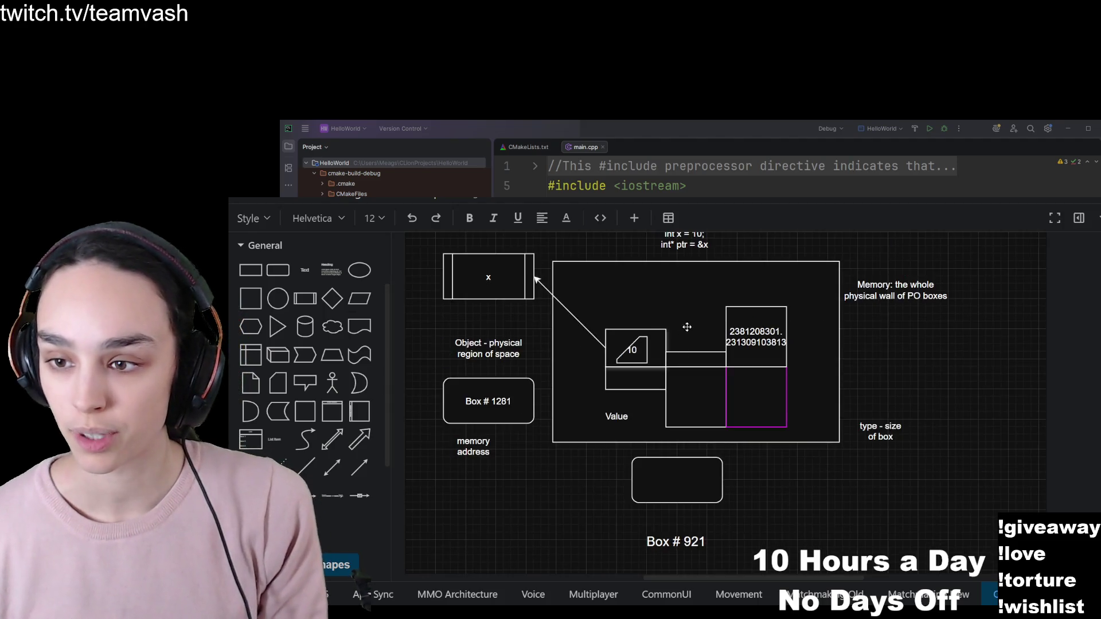
pyautogui.click(682, 436)
pyautogui.moveTo(681, 486); pyautogui.dragTo(690, 486)
# - Add arrows from the memory strip to Box # 921 and to Box # 1281
pyautogui.moveTo(343, 465)
pyautogui.mouseDown()
pyautogui.moveTo(496, 490)
pyautogui.moveTo(681, 368)
pyautogui.moveTo(637, 401)
pyautogui.moveTo(664, 459)
pyautogui.mouseUp()
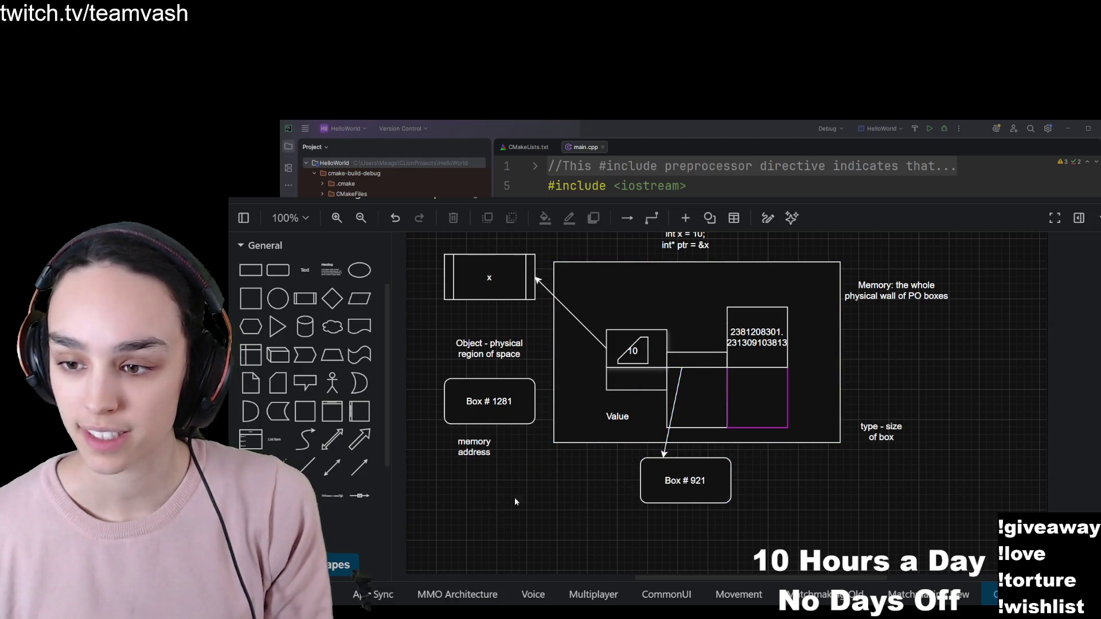
pyautogui.moveTo(359, 467)
pyautogui.mouseDown()
pyautogui.moveTo(482, 528)
pyautogui.moveTo(606, 367)
pyautogui.mouseUp()
pyautogui.click(516, 525)
pyautogui.click(480, 524)
pyautogui.moveTo(511, 487)
pyautogui.mouseDown()
pyautogui.moveTo(519, 414)
pyautogui.moveTo(534, 401)
pyautogui.mouseUp()
# - Nudge Box # 921 slightly right and down
pyautogui.click(688, 482)
pyautogui.moveTo(688, 482); pyautogui.dragTo(696, 489)
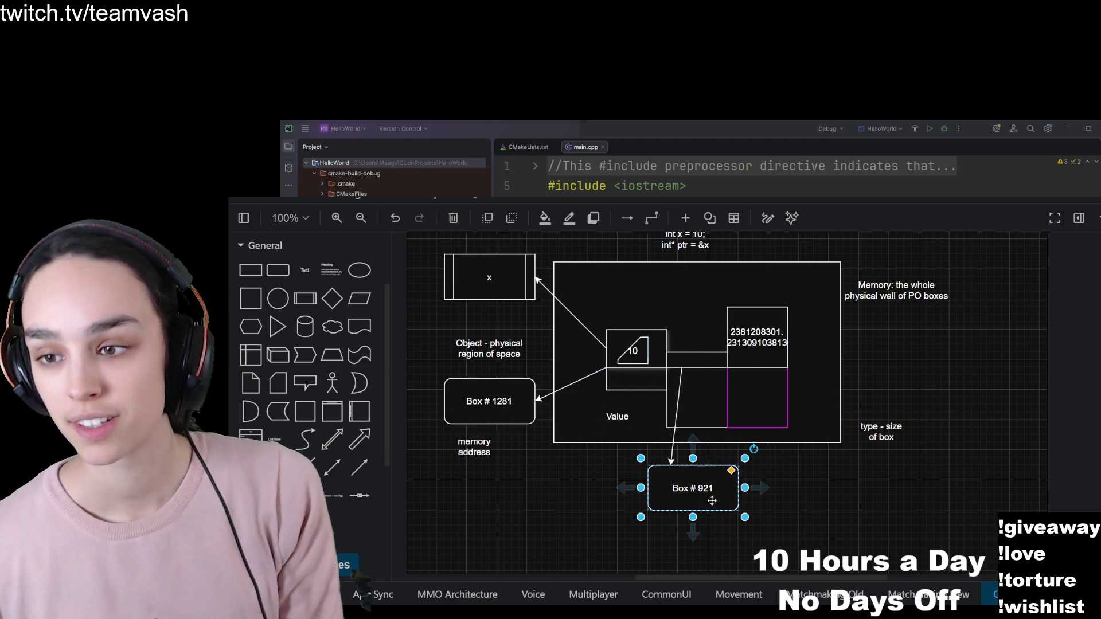
pyautogui.click(696, 360)
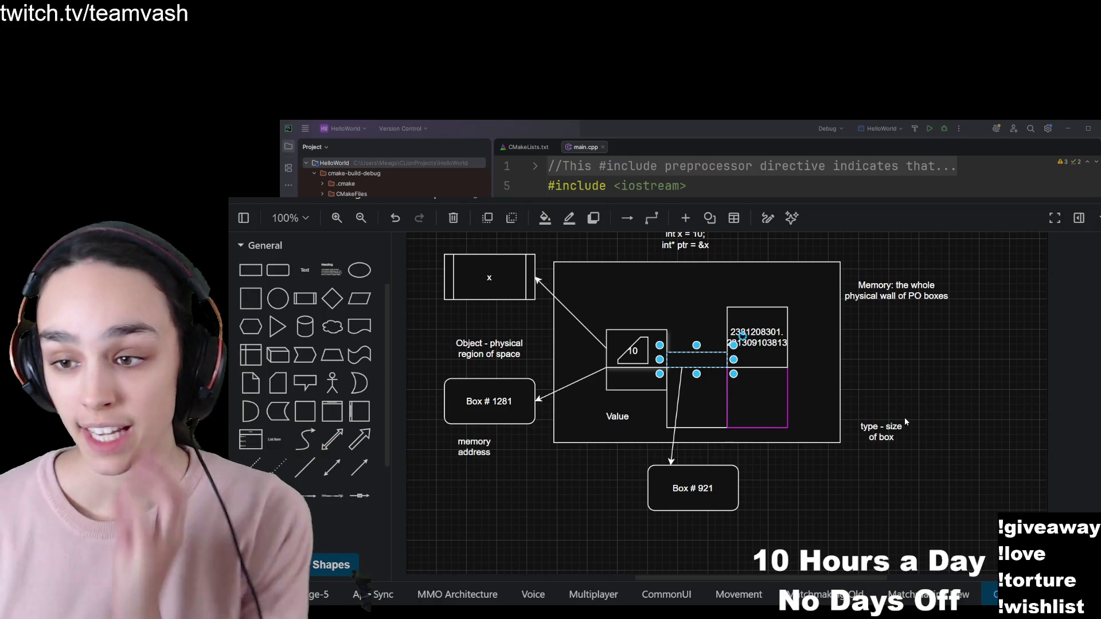
pyautogui.click(492, 290)
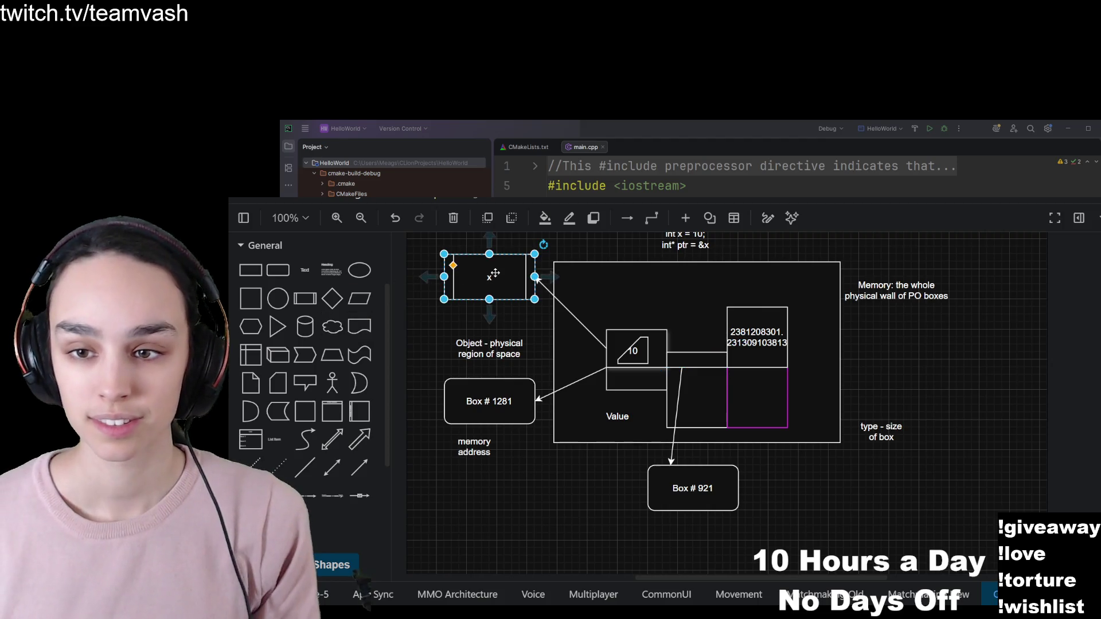
pyautogui.moveTo(491, 290); pyautogui.dragTo(552, 328)
pyautogui.moveTo(553, 415)
pyautogui.mouseDown()
pyautogui.moveTo(777, 309)
pyautogui.moveTo(797, 316)
pyautogui.mouseUp()
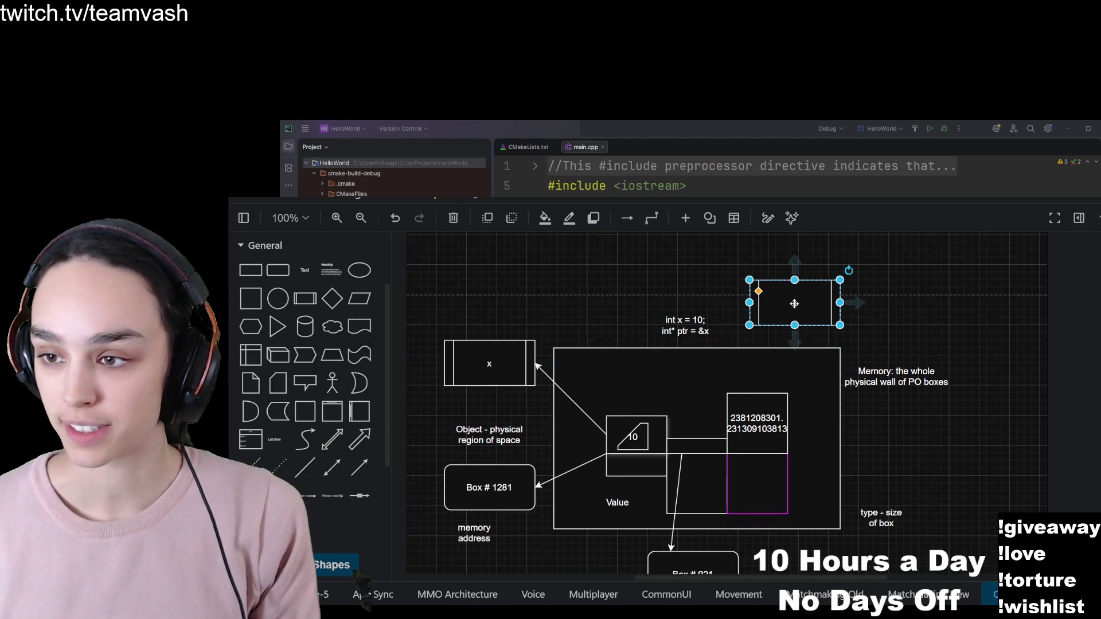
pyautogui.doubleClick(794, 302)
pyautogui.write('ptr')
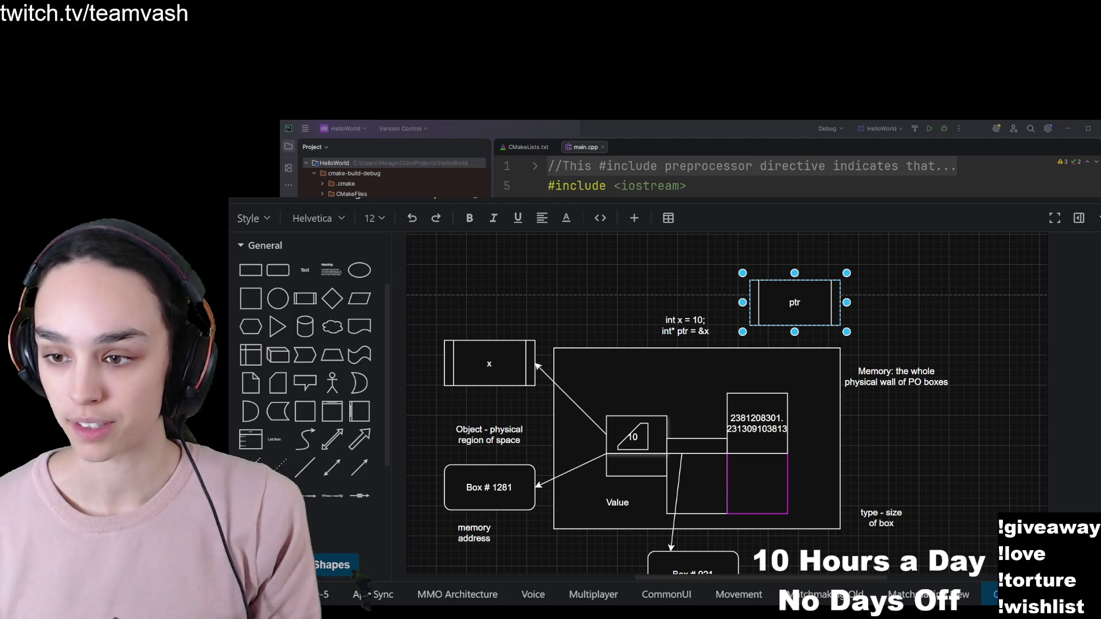
pyautogui.click(359, 467)
pyautogui.moveTo(557, 334)
pyautogui.mouseDown()
pyautogui.moveTo(740, 436)
pyautogui.moveTo(699, 452)
pyautogui.moveTo(696, 438)
pyautogui.mouseUp()
pyautogui.moveTo(595, 295)
pyautogui.mouseDown()
pyautogui.moveTo(774, 358)
pyautogui.moveTo(770, 328)
pyautogui.mouseUp()
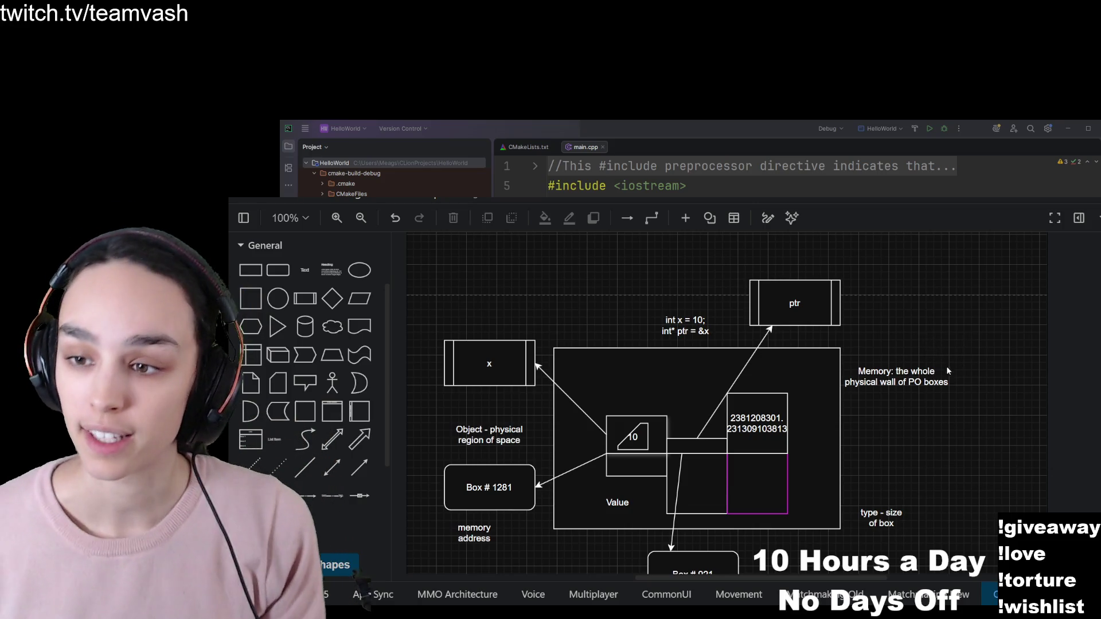
pyautogui.keyDown('ctrl'); pyautogui.scroll(8, 682, 325); pyautogui.keyUp('ctrl')
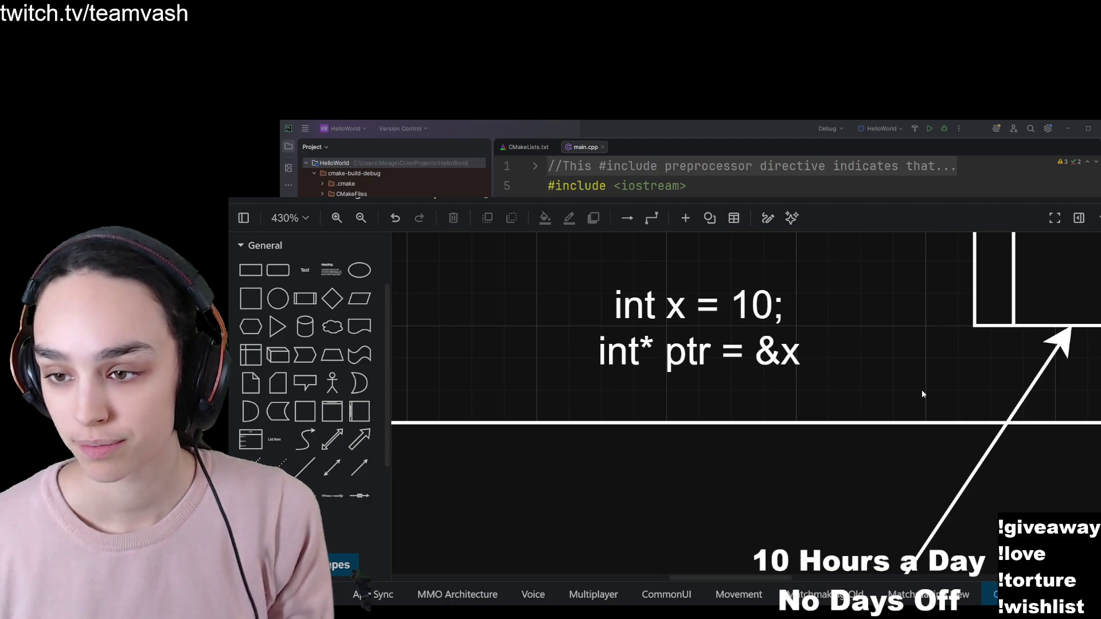
pyautogui.scroll(-7, 906, 398)
pyautogui.scroll(-3, 807, 480)
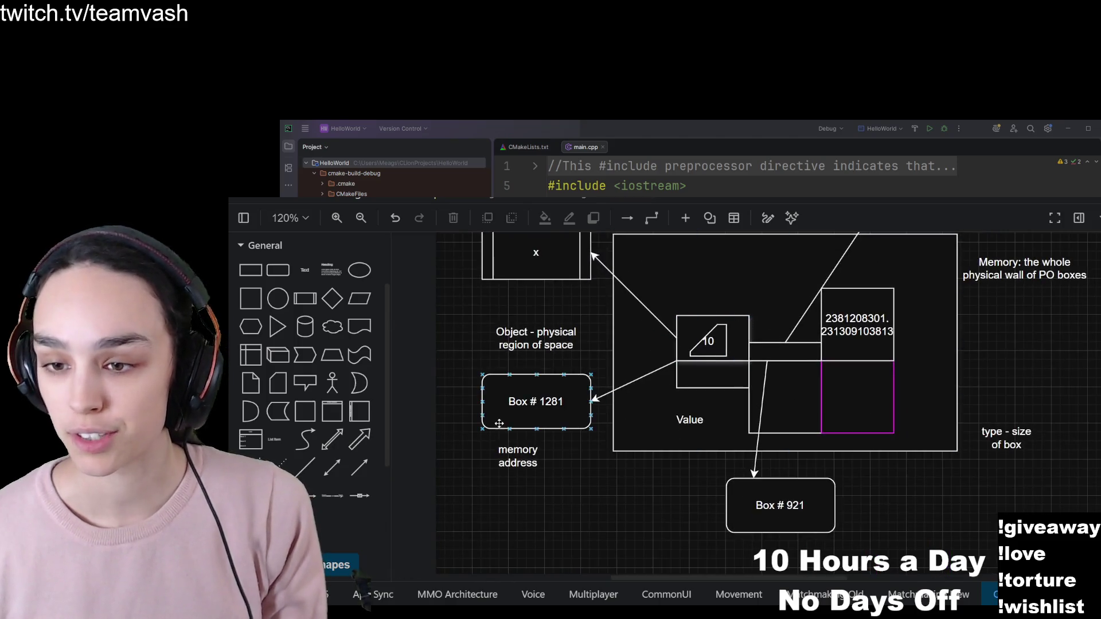
pyautogui.click(508, 403)
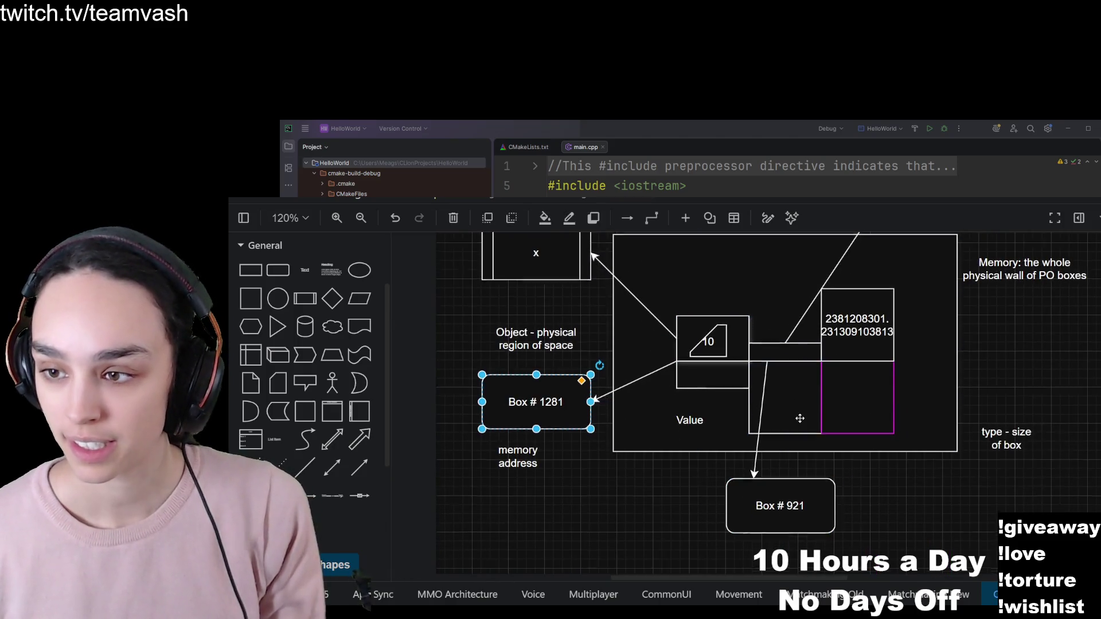
pyautogui.scroll(3, 800, 419)
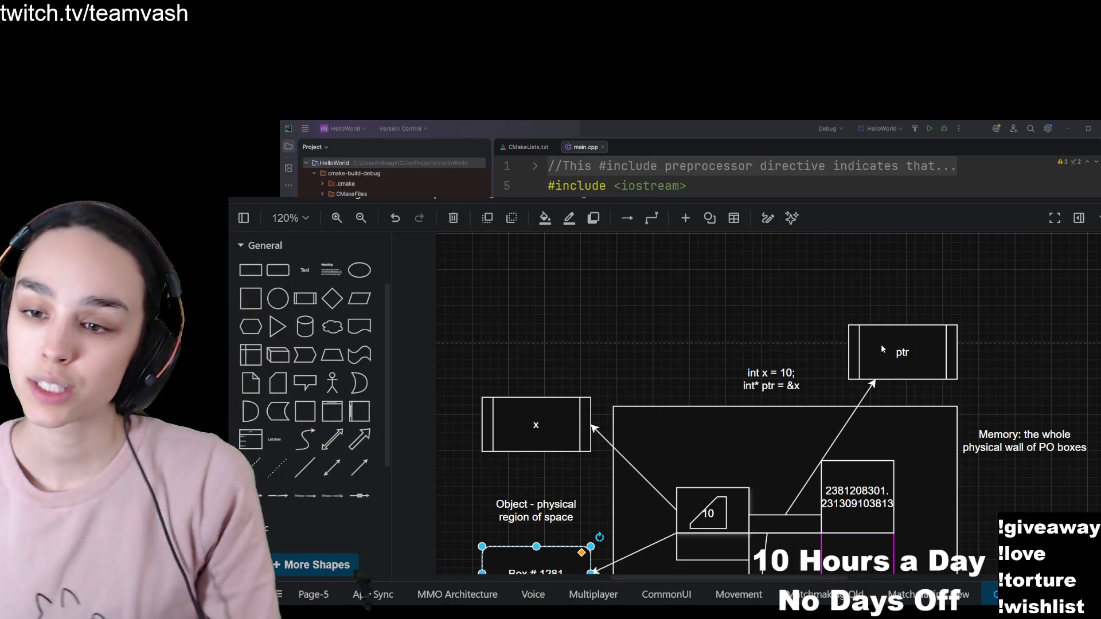
pyautogui.click(771, 382)
pyautogui.scroll(6, 772, 381)
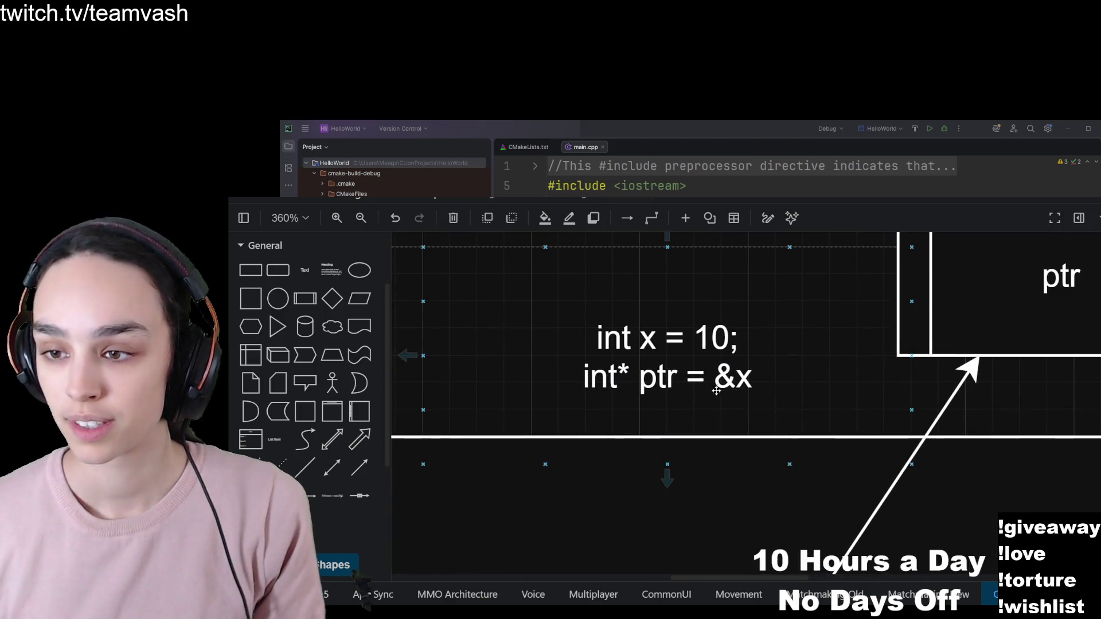
pyautogui.doubleClick(755, 386)
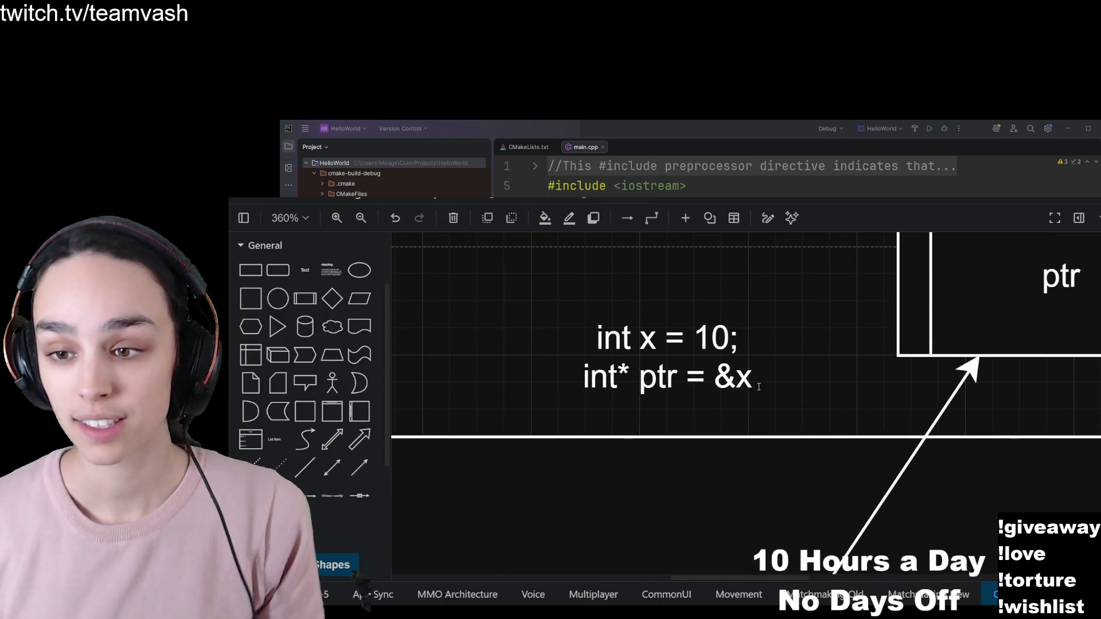
pyautogui.scroll(-6, 767, 383)
pyautogui.click(612, 518)
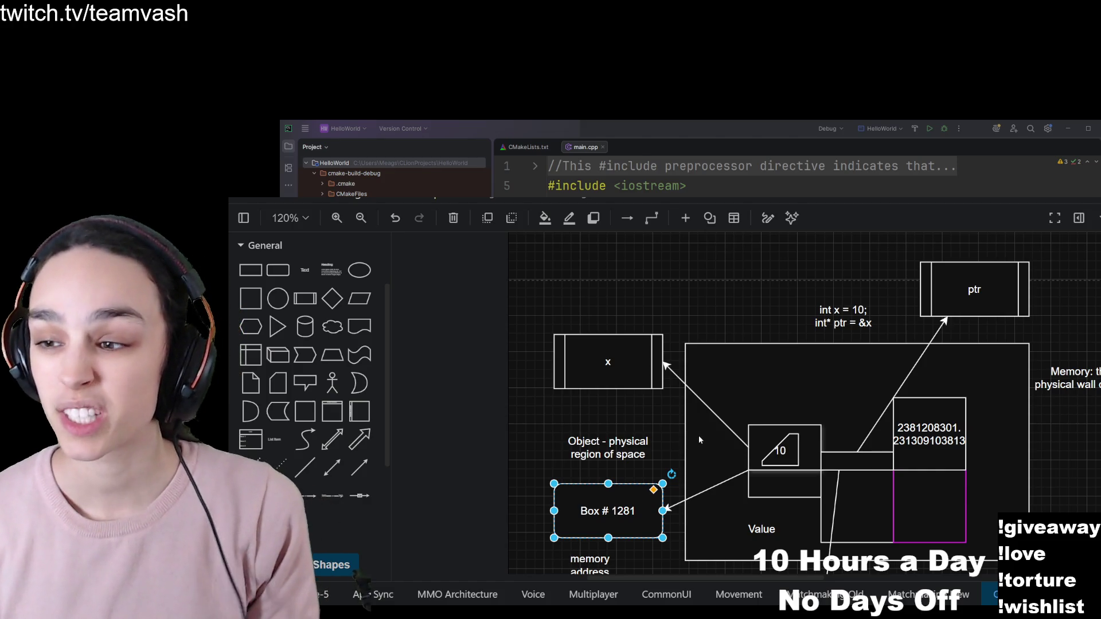
pyautogui.scroll(-3, 631, 390)
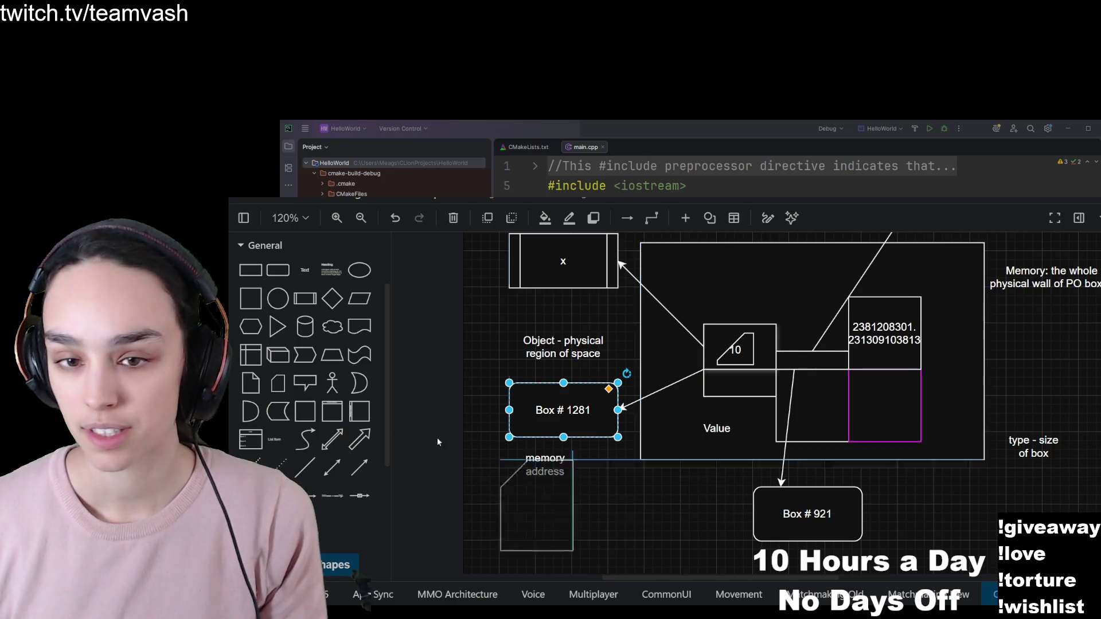
# - Add a folded note reading 'Box #1281' and shrink it to a narrow label
pyautogui.moveTo(248, 393)
pyautogui.mouseDown()
pyautogui.moveTo(508, 504)
pyautogui.moveTo(722, 479)
pyautogui.moveTo(670, 510)
pyautogui.mouseUp()
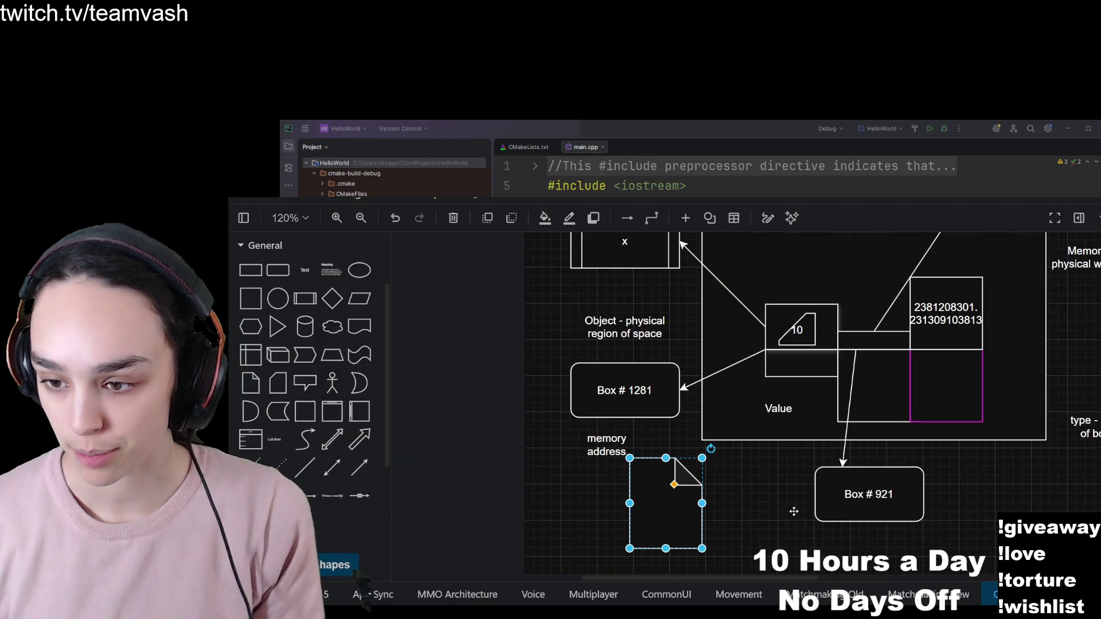
pyautogui.doubleClick(670, 511)
pyautogui.write('Box ')
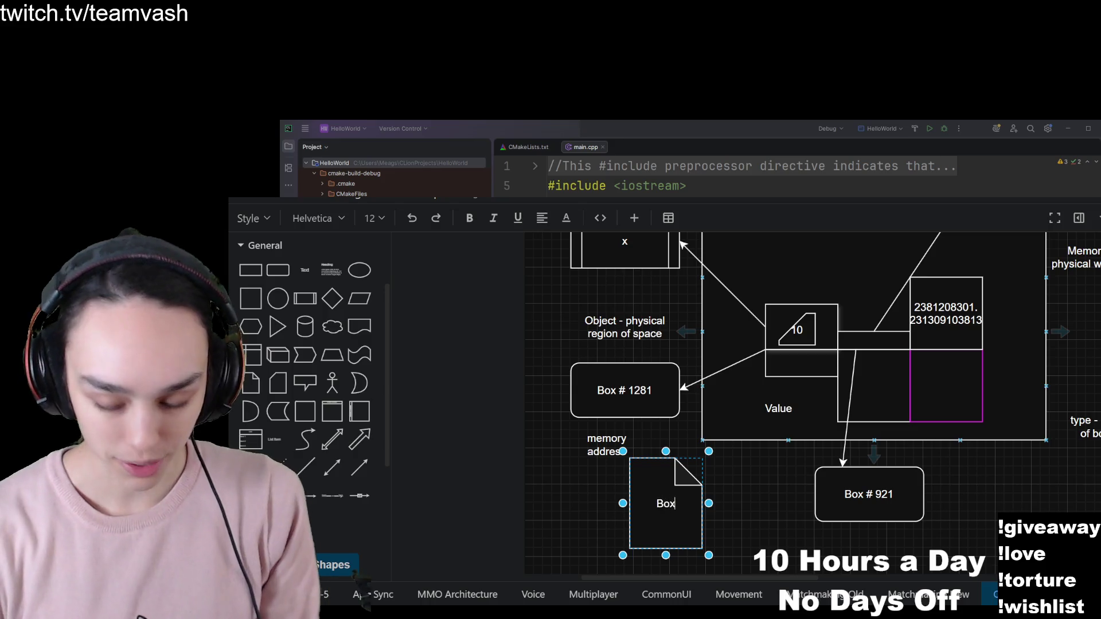
pyautogui.write('#1281')
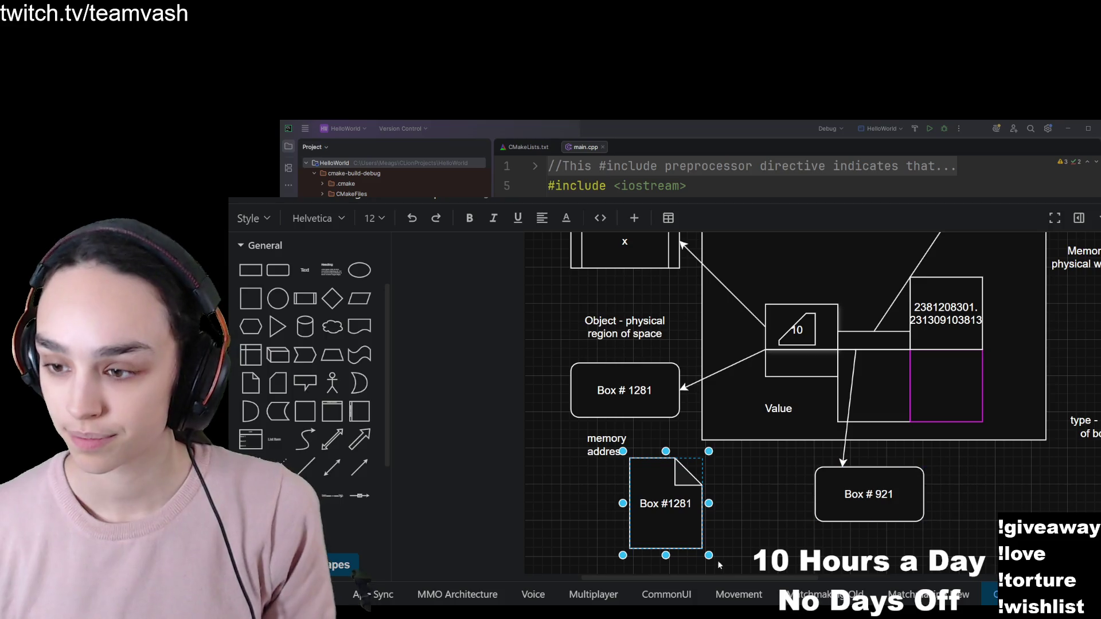
pyautogui.moveTo(709, 555)
pyautogui.mouseDown()
pyautogui.moveTo(669, 502)
pyautogui.moveTo(711, 505)
pyautogui.moveTo(688, 521)
pyautogui.moveTo(688, 539)
pyautogui.mouseUp()
# - Move the Box #1281 note onto the memory box beside the 10 card
pyautogui.scroll(2, 717, 508)
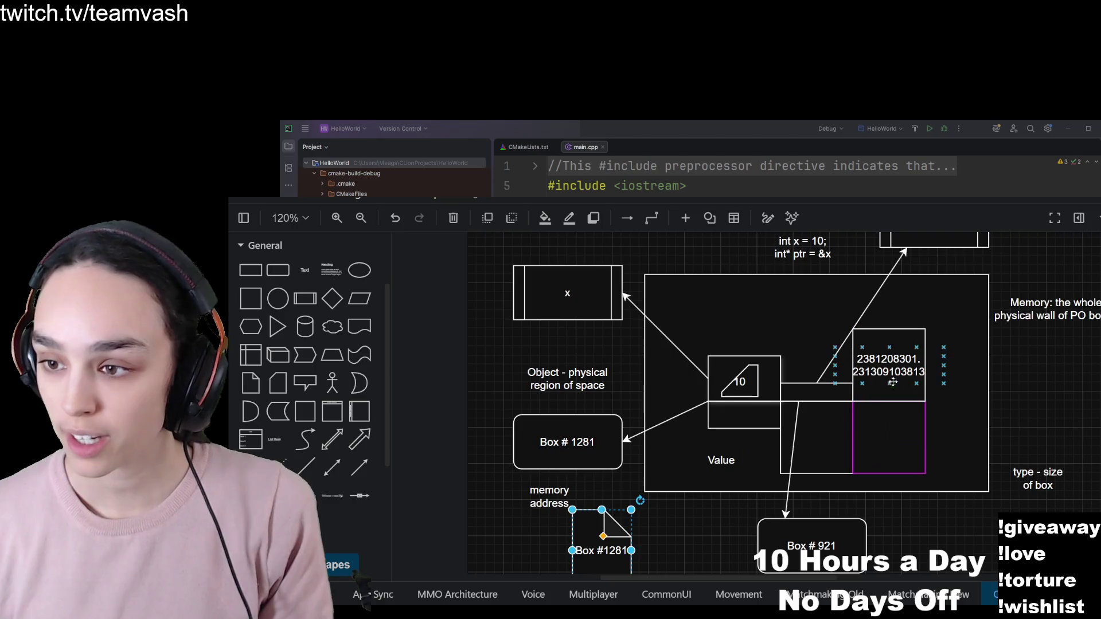
pyautogui.click(816, 395)
pyautogui.moveTo(603, 558)
pyautogui.mouseDown()
pyautogui.moveTo(855, 394)
pyautogui.moveTo(812, 373)
pyautogui.moveTo(866, 441)
pyautogui.moveTo(819, 386)
pyautogui.moveTo(818, 353)
pyautogui.moveTo(822, 366)
pyautogui.mouseUp()
pyautogui.click(748, 373)
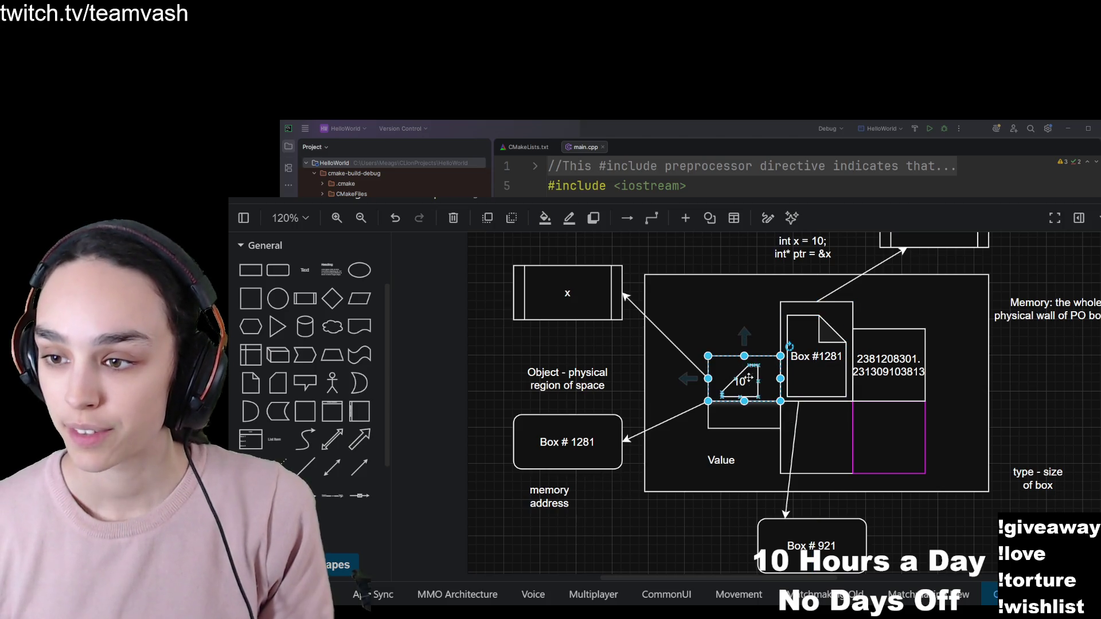
pyautogui.click(742, 353)
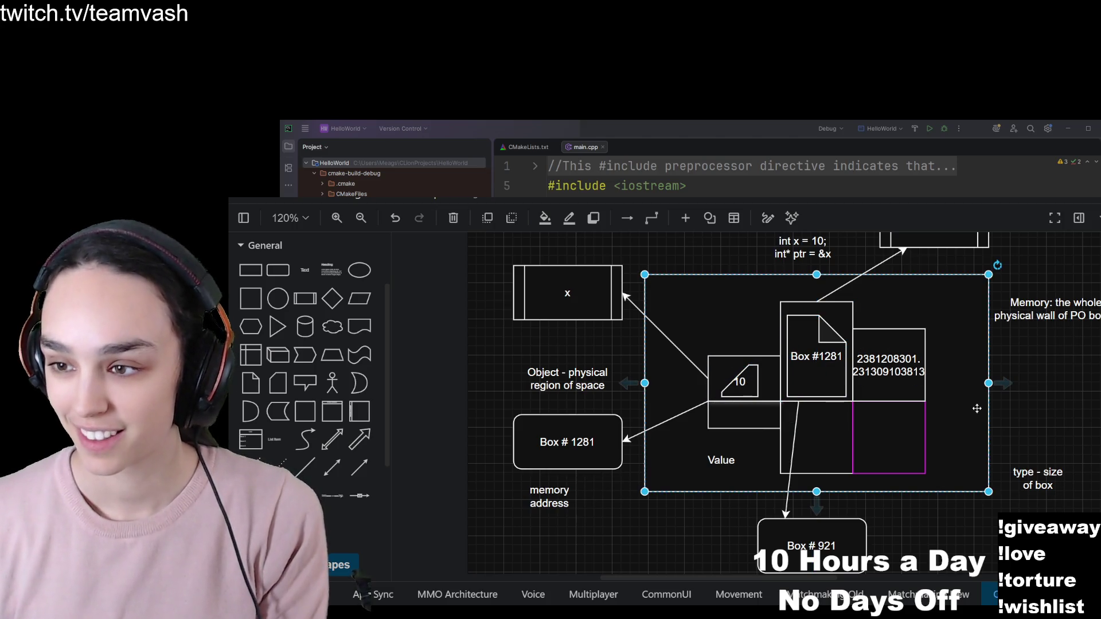
pyautogui.click(830, 373)
pyautogui.scroll(1, 835, 406)
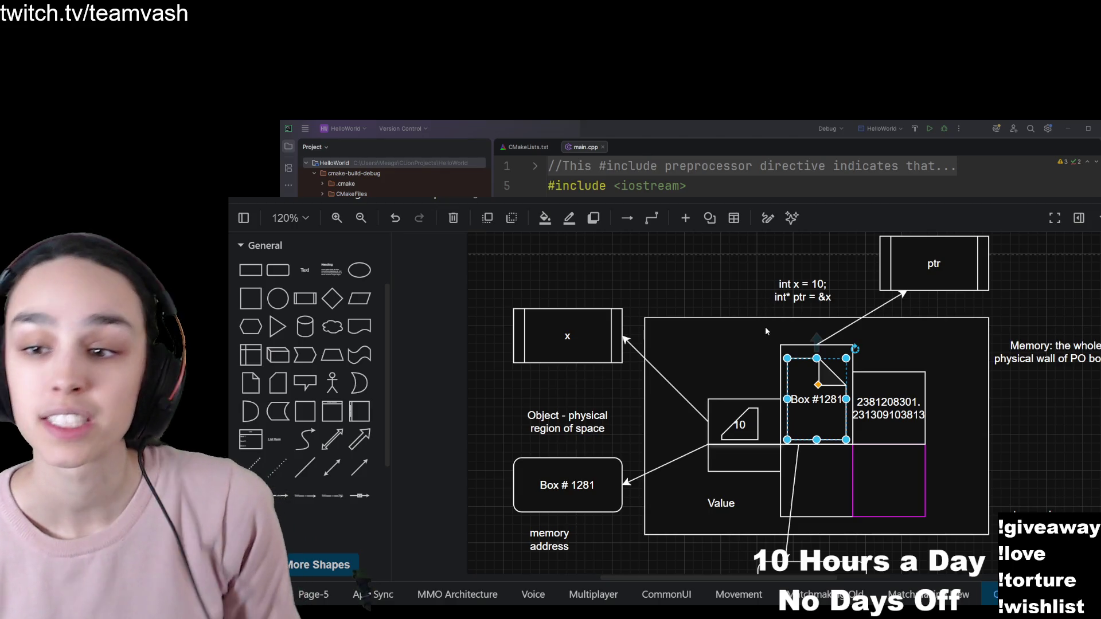
pyautogui.click(826, 390)
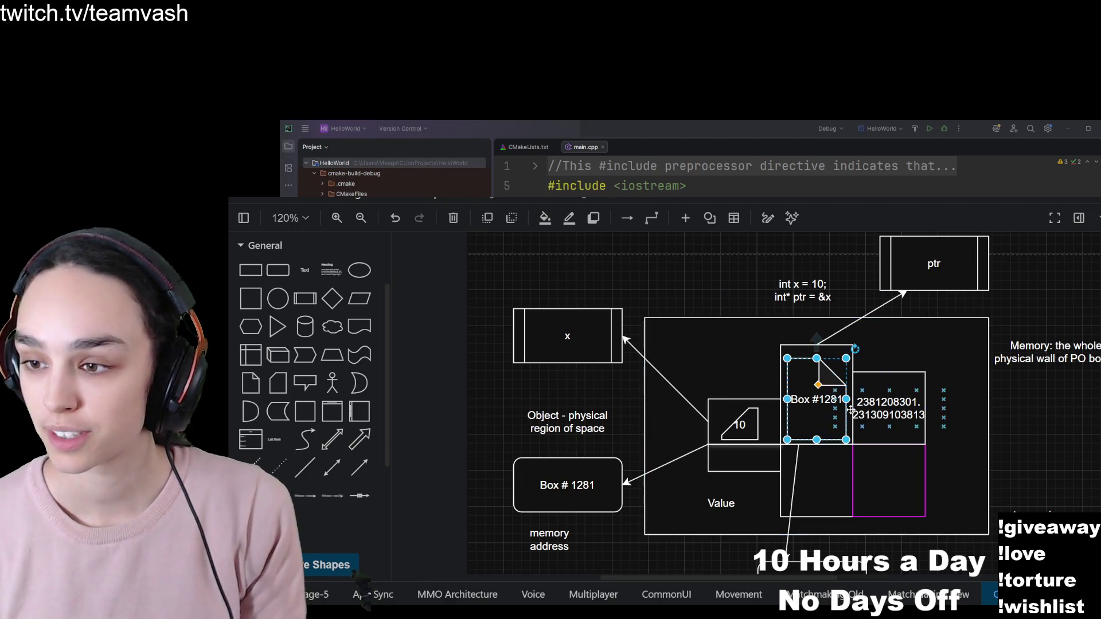
pyautogui.scroll(-1, 837, 385)
pyautogui.click(814, 536)
pyautogui.scroll(2, 939, 516)
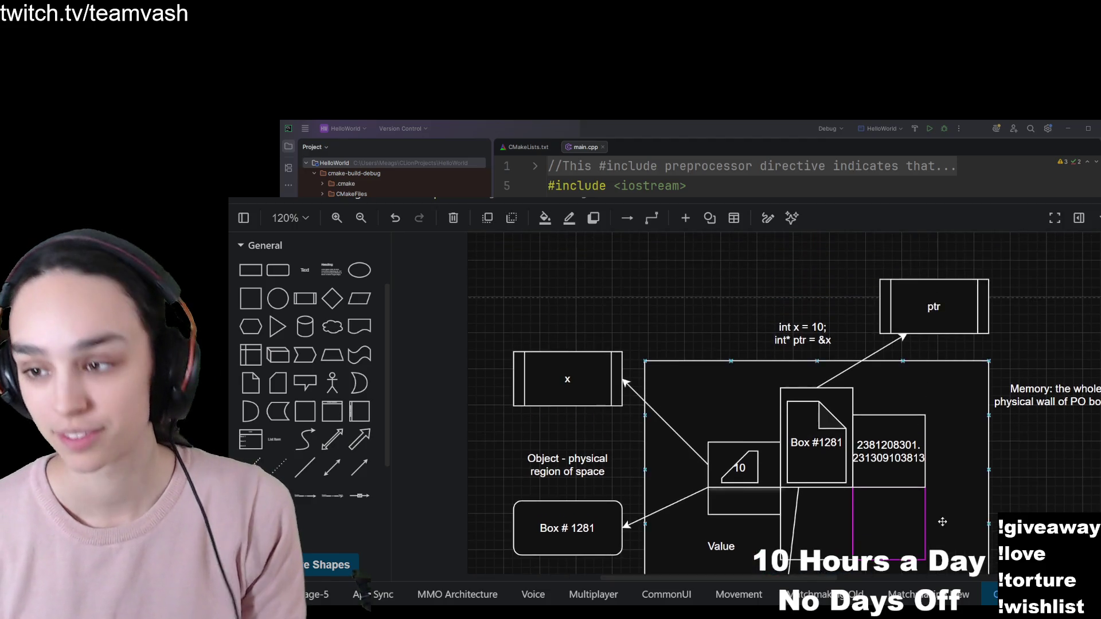
pyautogui.scroll(-3, 939, 516)
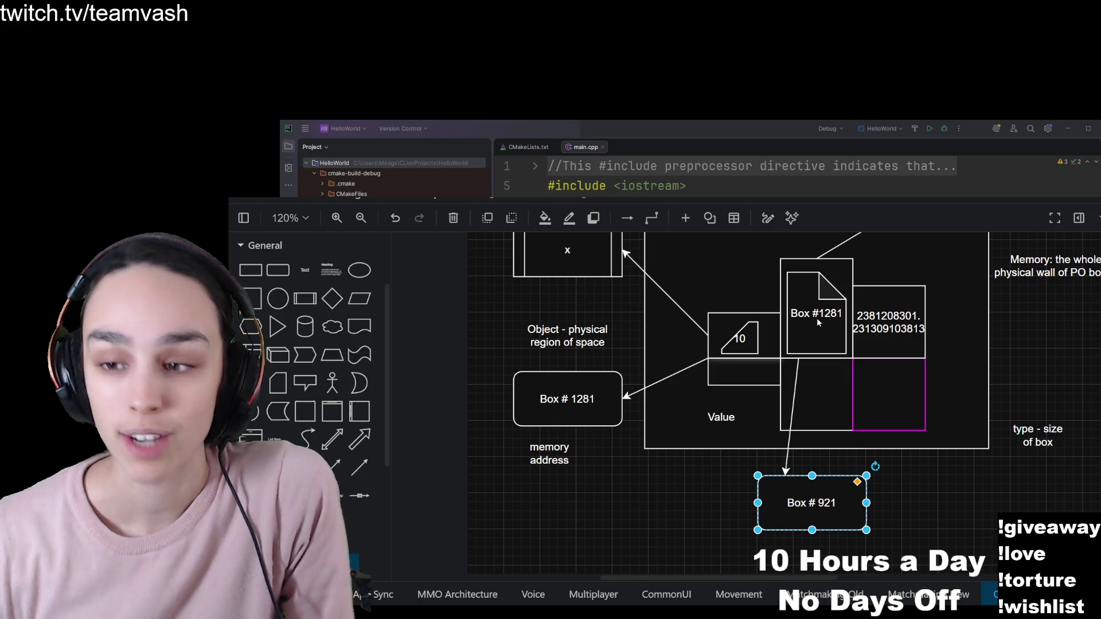
pyautogui.scroll(2, 942, 413)
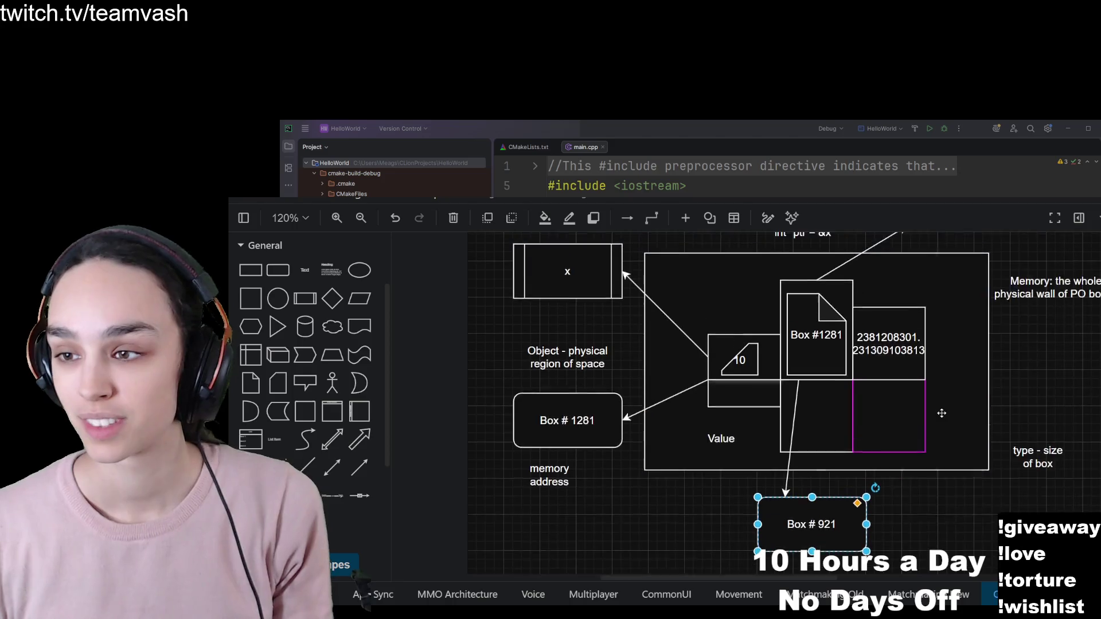
pyautogui.moveTo(809, 365); pyautogui.dragTo(809, 360)
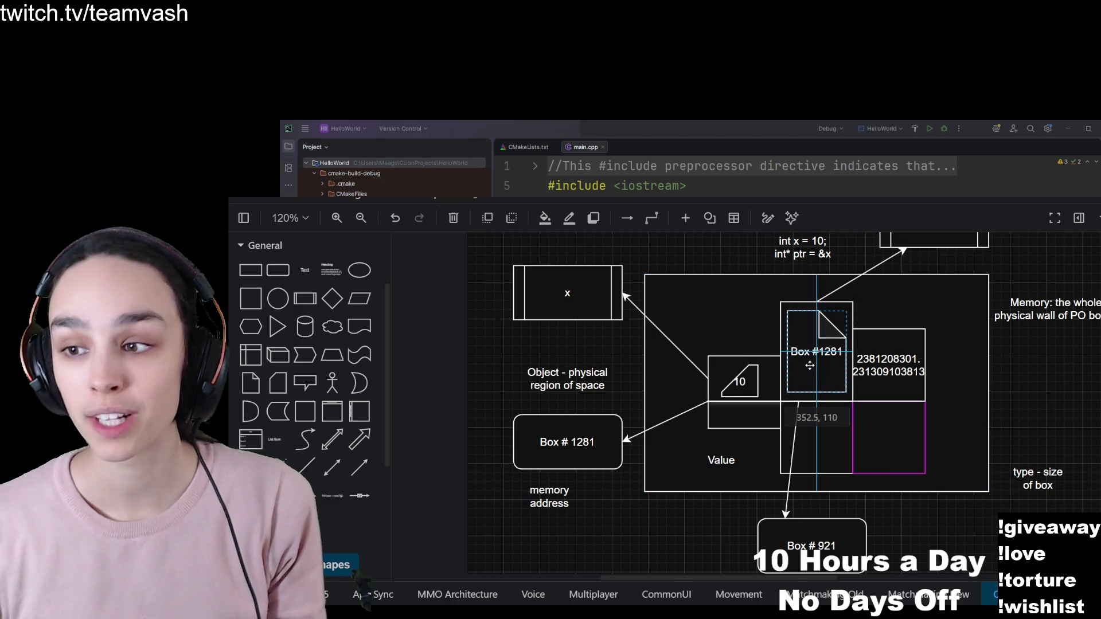
pyautogui.scroll(-2, 817, 459)
pyautogui.moveTo(818, 493)
pyautogui.mouseDown()
pyautogui.moveTo(843, 359)
pyautogui.moveTo(803, 509)
pyautogui.moveTo(819, 503)
pyautogui.mouseUp()
pyautogui.scroll(1, 812, 503)
pyautogui.scroll(1, 811, 503)
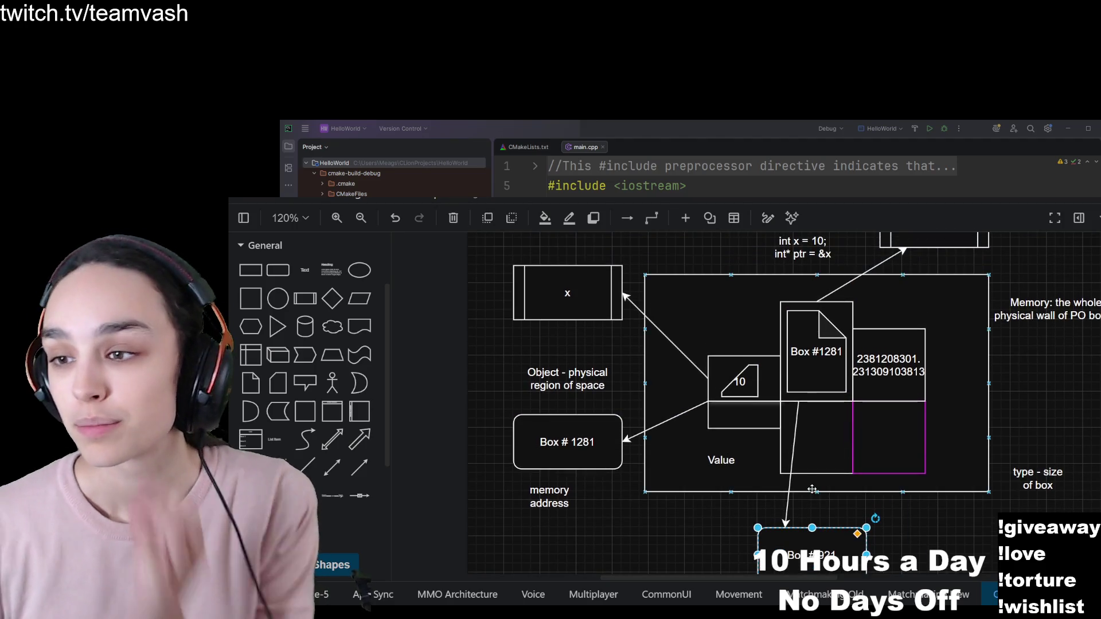
pyautogui.moveTo(815, 539); pyautogui.dragTo(820, 539)
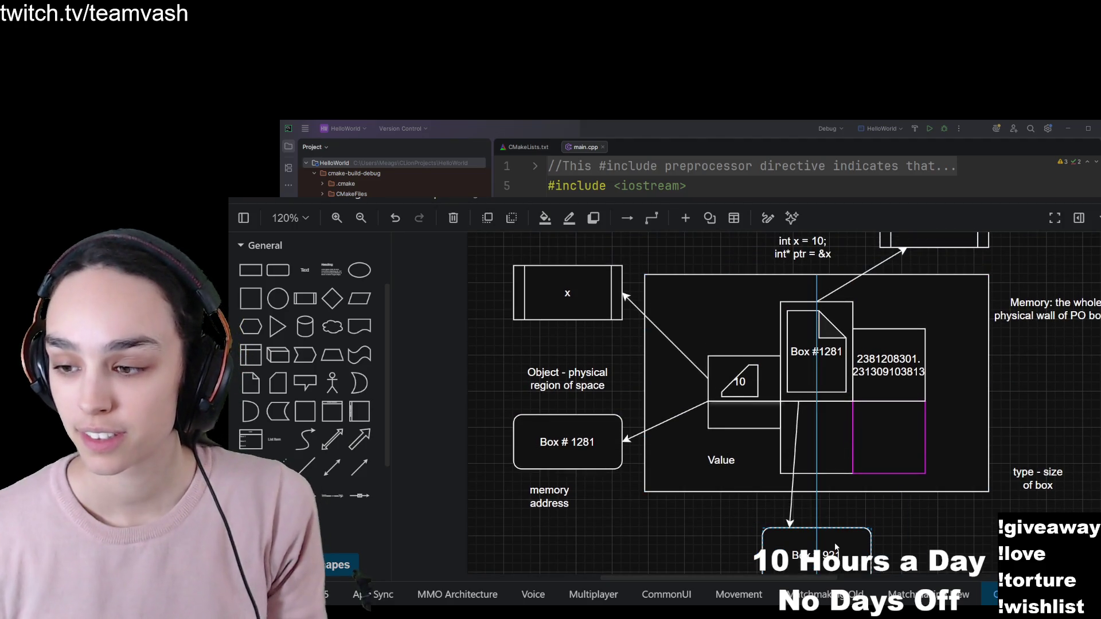
pyautogui.moveTo(869, 433)
pyautogui.mouseDown()
pyautogui.moveTo(882, 429)
pyautogui.moveTo(868, 432)
pyautogui.mouseUp()
pyautogui.scroll(-5, 832, 467)
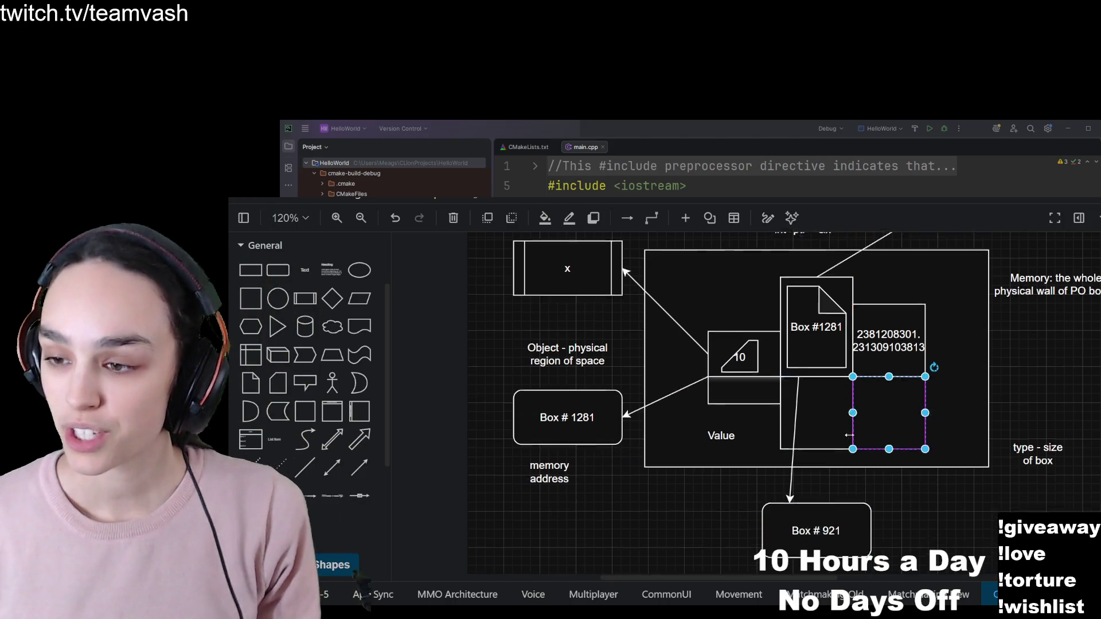
pyautogui.moveTo(832, 467); pyautogui.dragTo(832, 477)
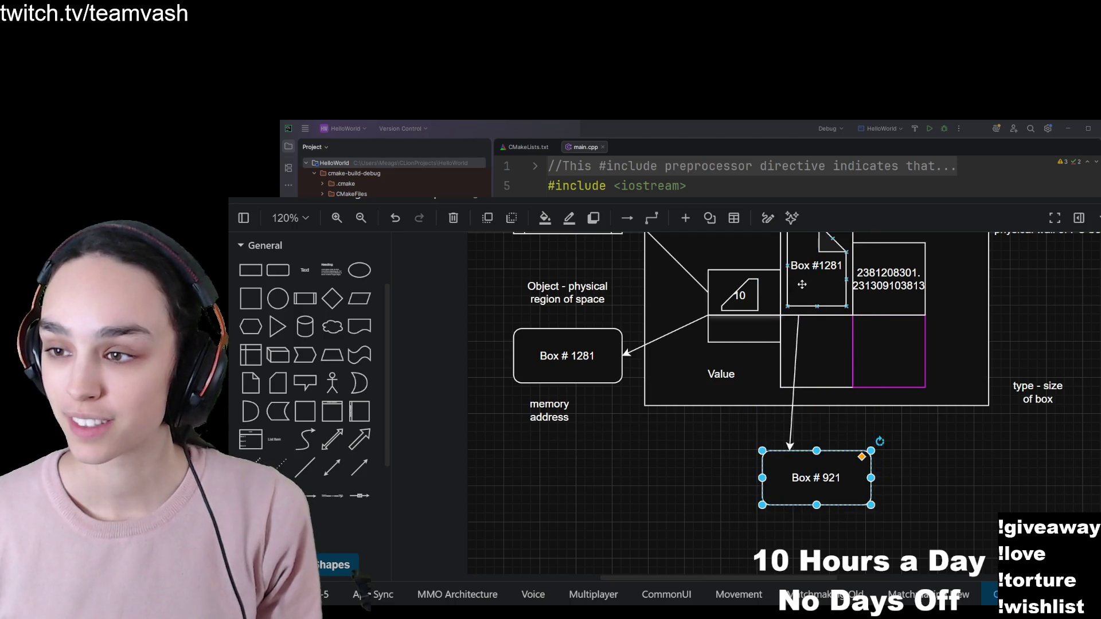
pyautogui.scroll(5, 832, 476)
pyautogui.click(909, 417)
pyautogui.click(831, 433)
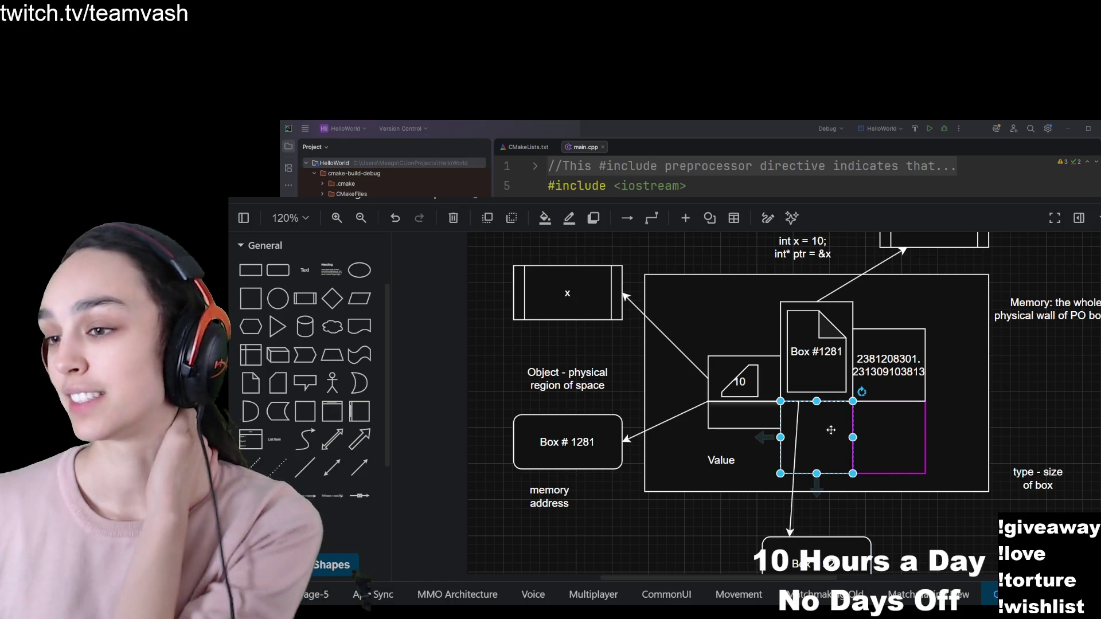
pyautogui.scroll(-3, 914, 453)
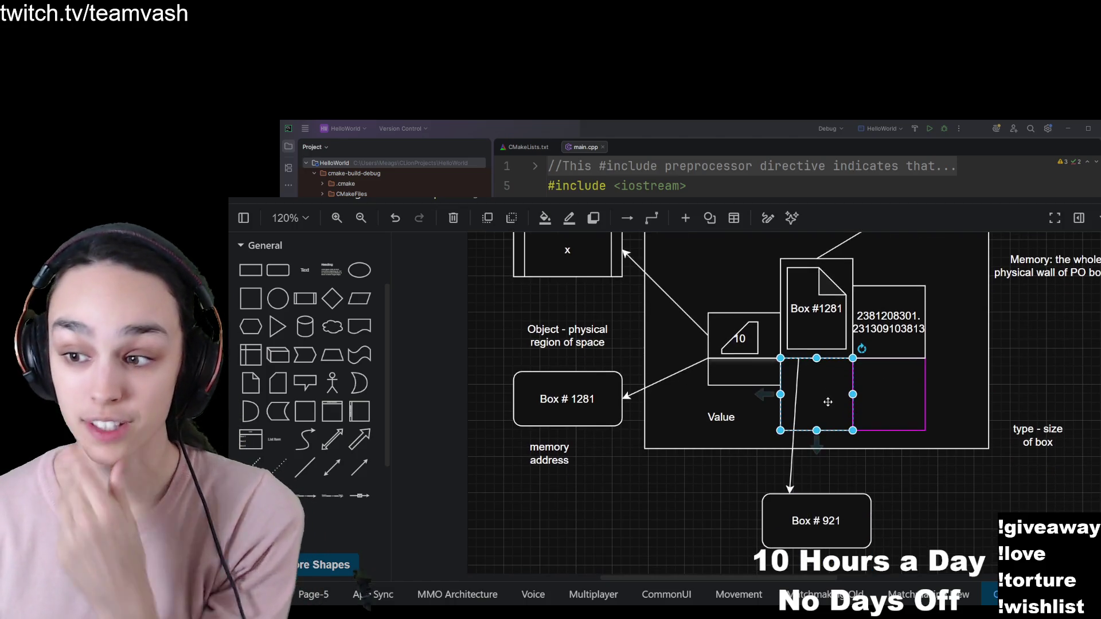
pyautogui.moveTo(826, 530); pyautogui.dragTo(826, 405)
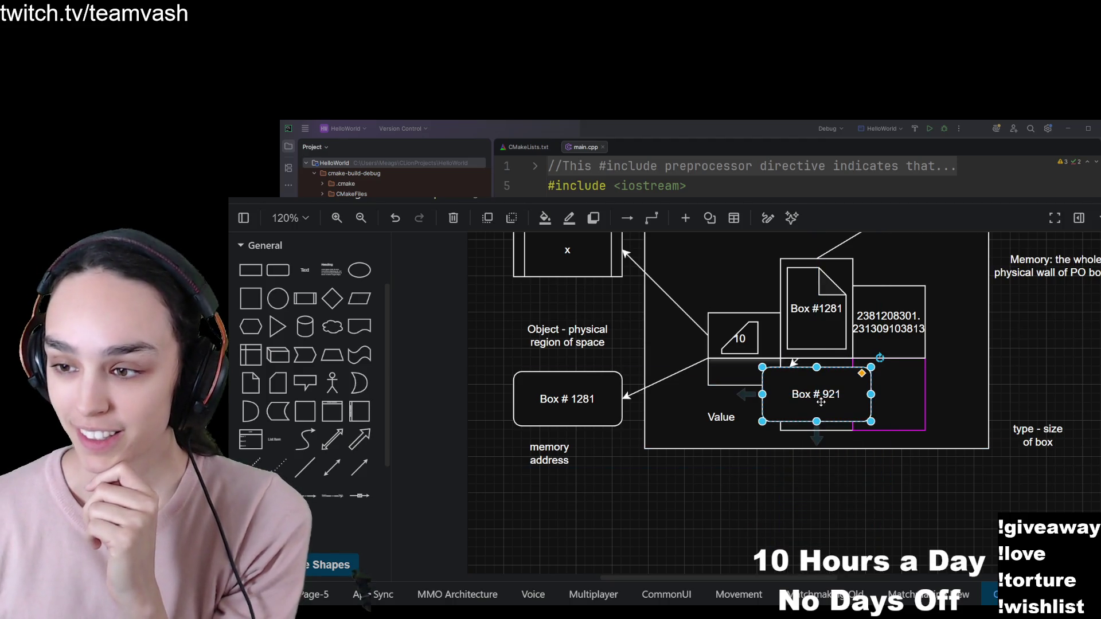
pyautogui.click(849, 275)
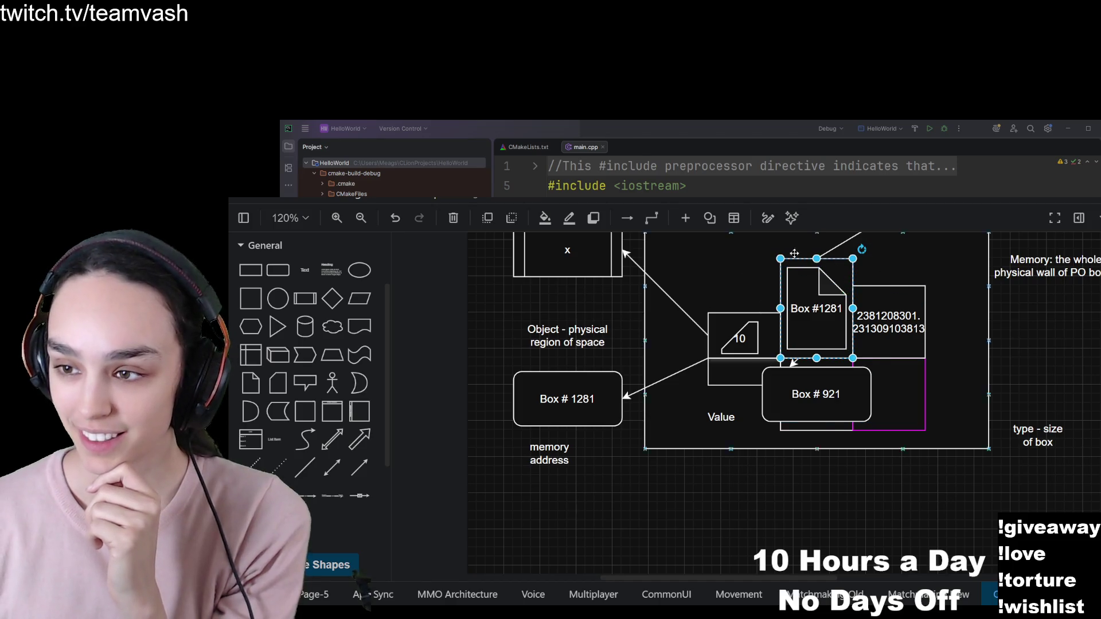
pyautogui.click(833, 311)
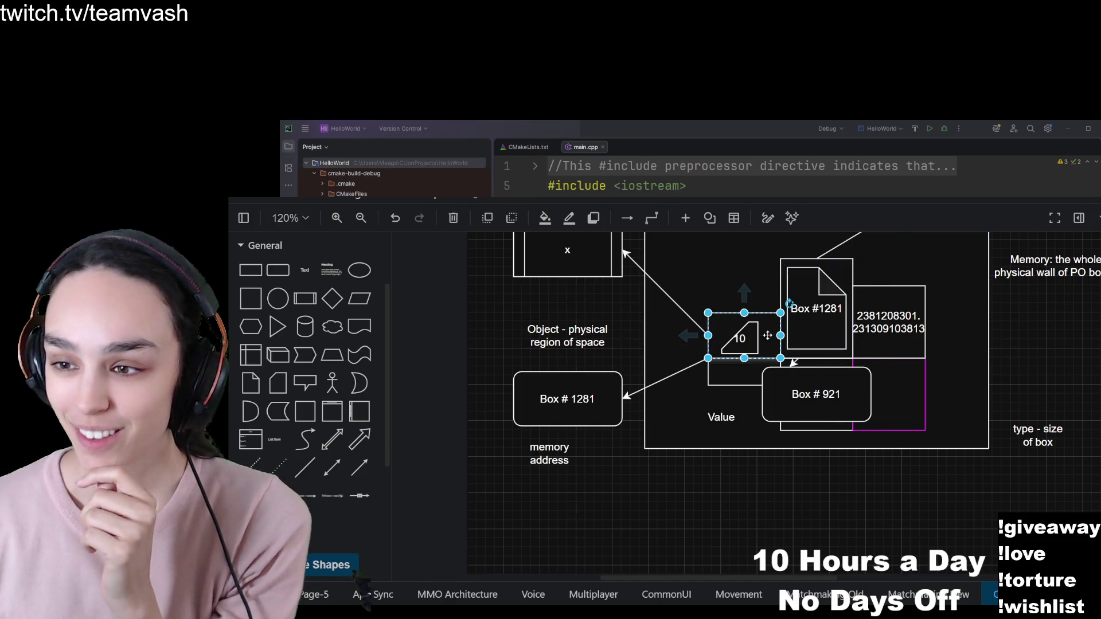
pyautogui.moveTo(789, 379); pyautogui.dragTo(788, 479)
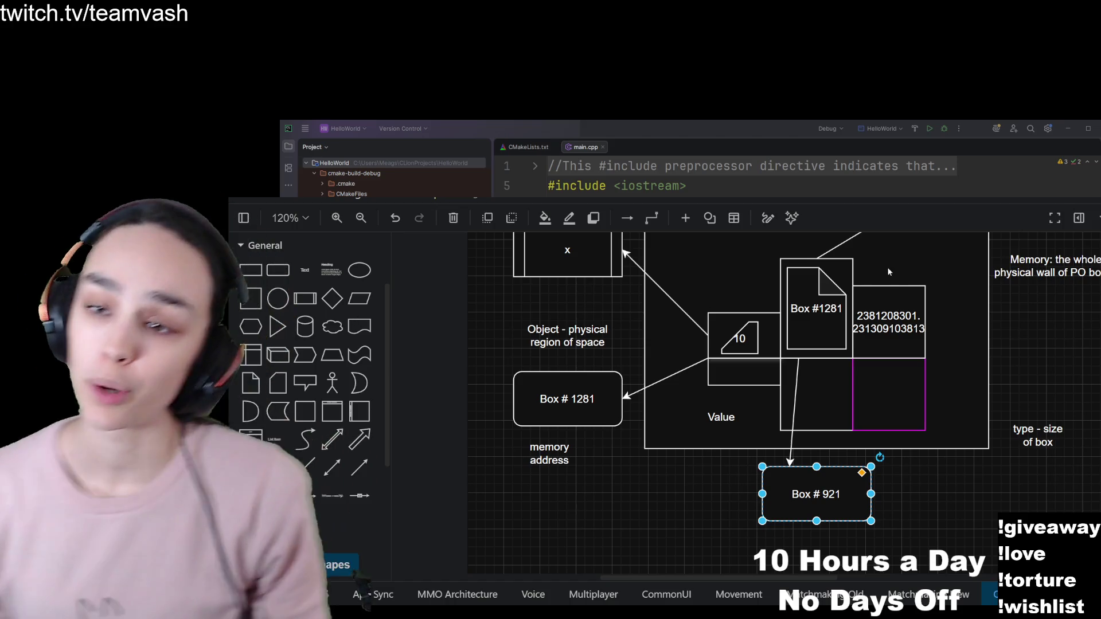
pyautogui.scroll(3, 893, 275)
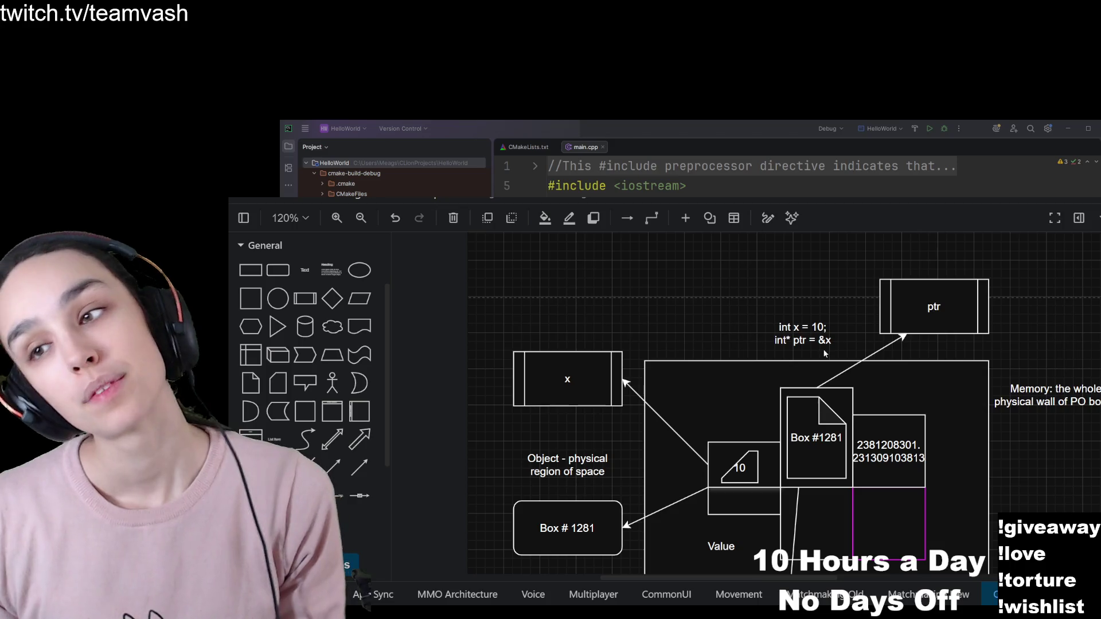
# - Add a 'ptr = 25' line to the int x = 10 code label and restore the 25 card in the memory cell
pyautogui.click(829, 343)
pyautogui.doubleClick(831, 342)
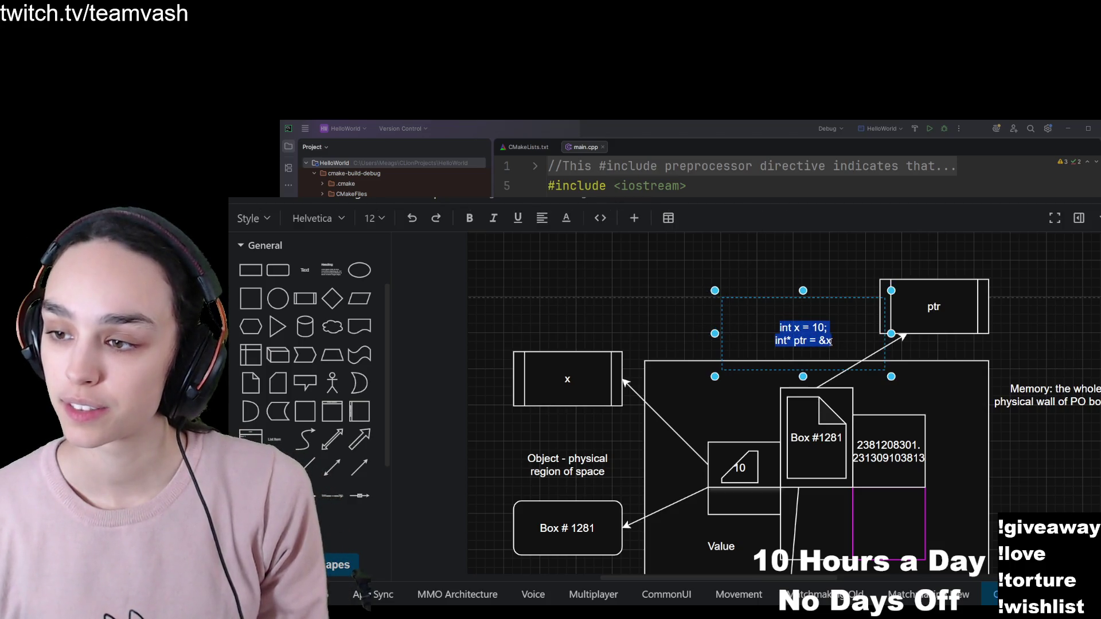
pyautogui.click(830, 340)
pyautogui.press('Return')
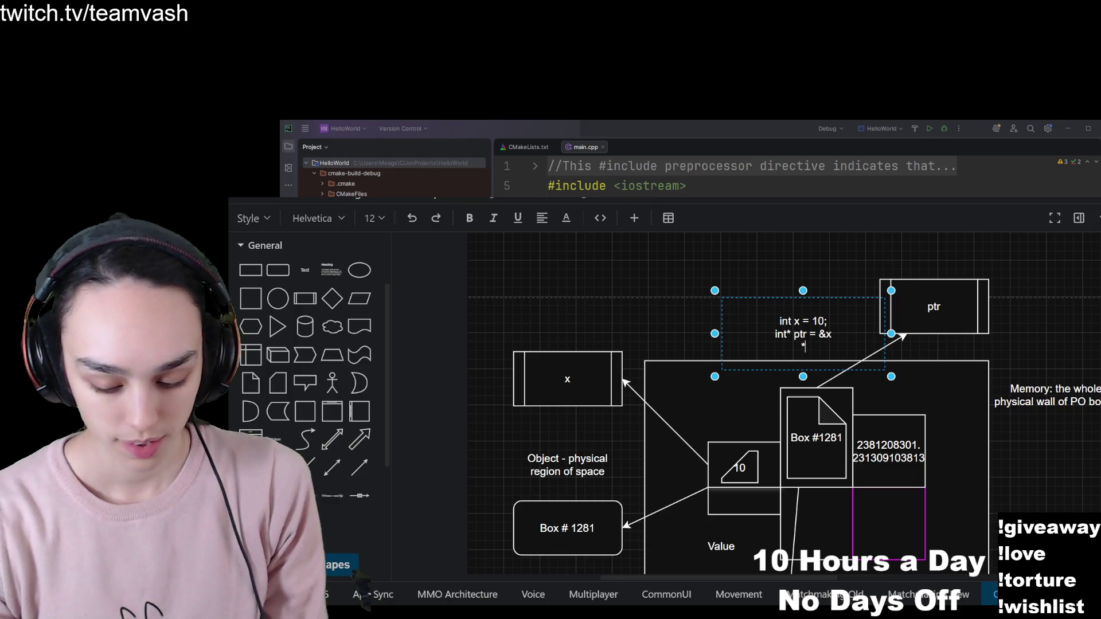
pyautogui.write('ptr = 25')
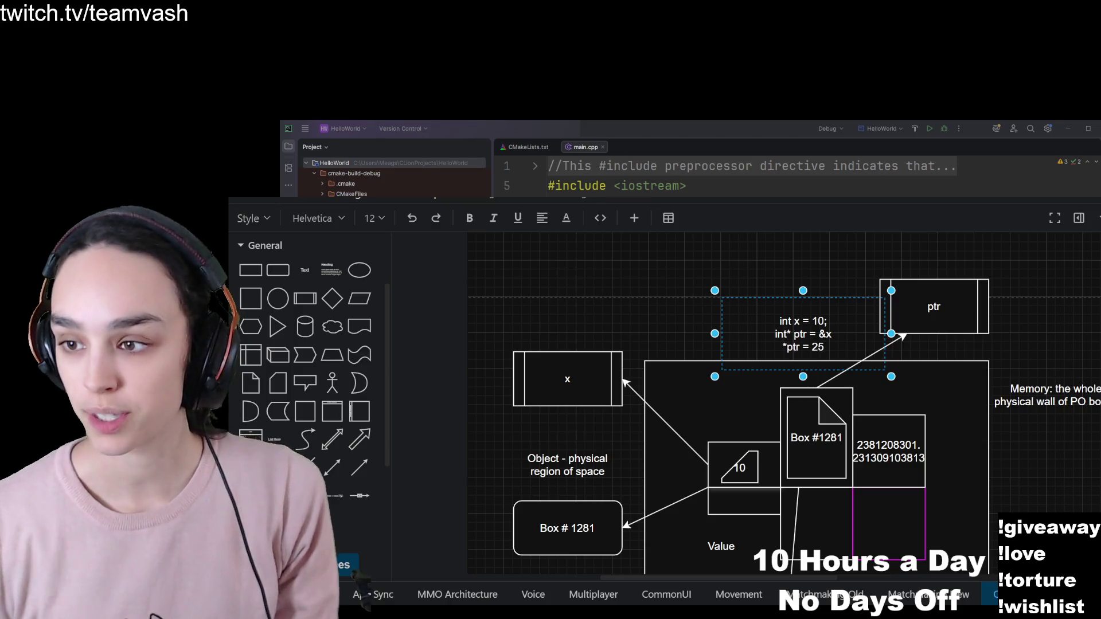
pyautogui.click(798, 237)
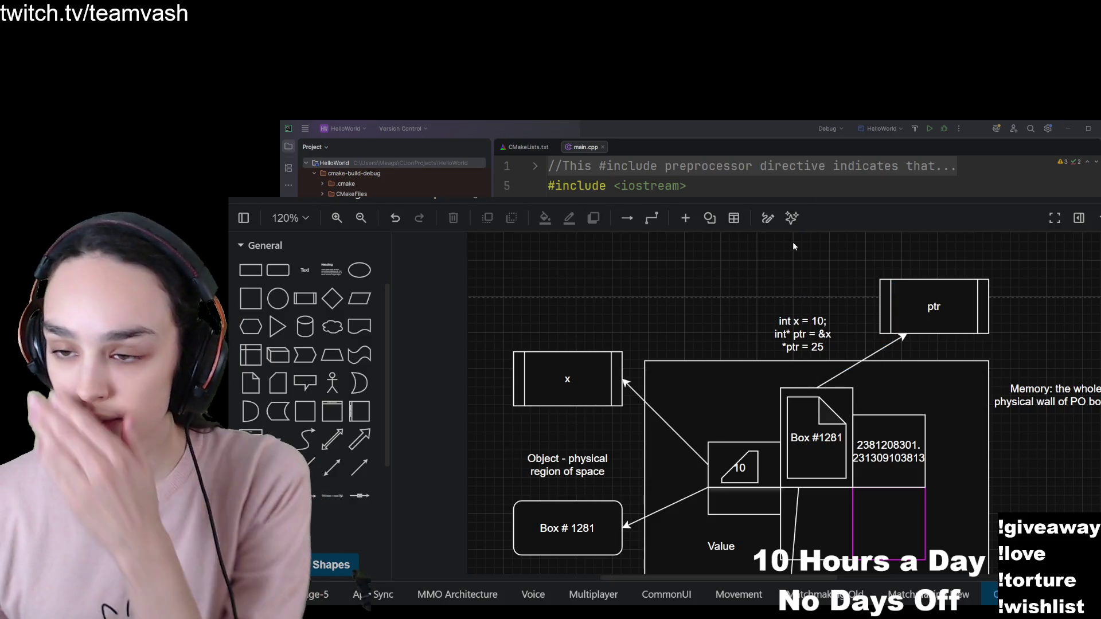
pyautogui.hotkey('ctrl', 'z')
pyautogui.hotkey('ctrl', 'z')
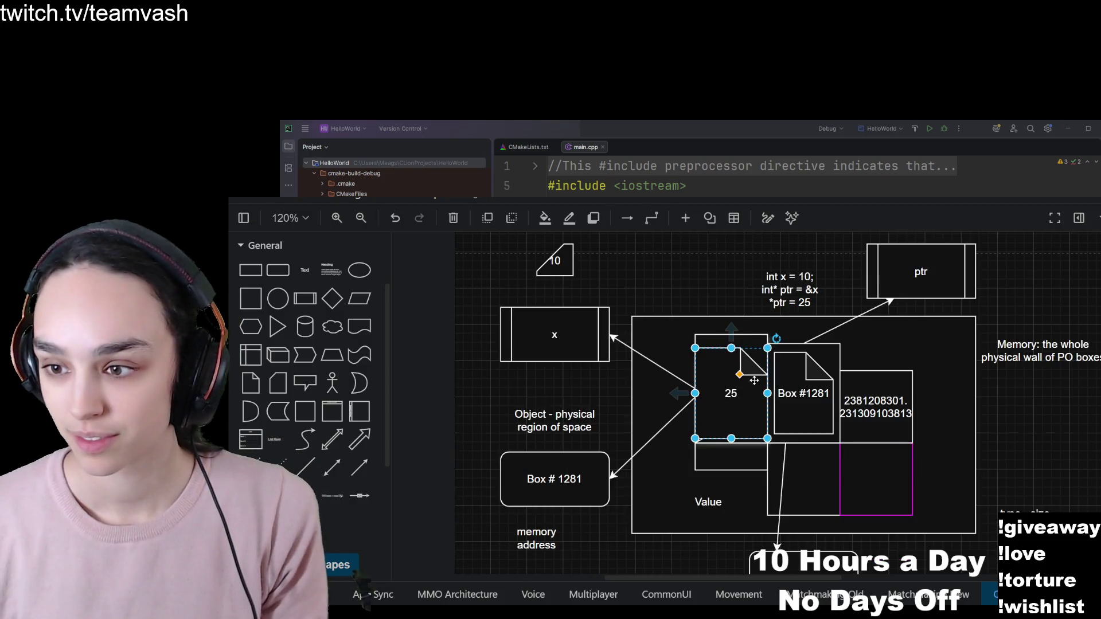
# - Resize and shift the 25 card to fit its cell, lowering the cell's top edge
pyautogui.moveTo(767, 348)
pyautogui.mouseDown()
pyautogui.moveTo(735, 389)
pyautogui.moveTo(745, 370)
pyautogui.mouseUp()
pyautogui.moveTo(716, 426); pyautogui.dragTo(738, 408)
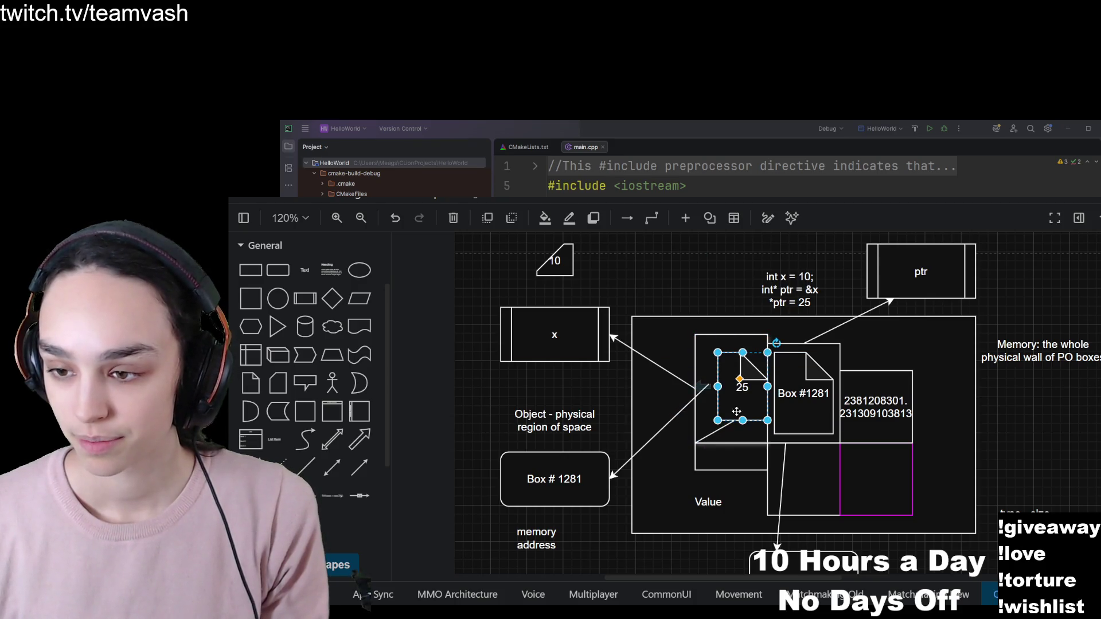
pyautogui.click(713, 430)
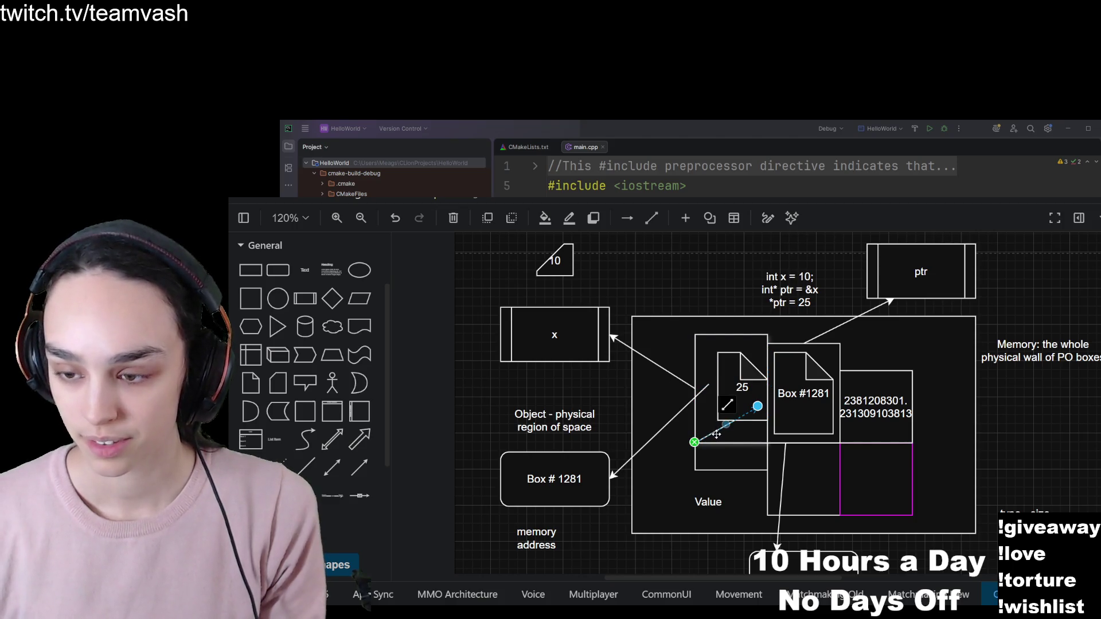
pyautogui.moveTo(739, 386); pyautogui.dragTo(728, 396)
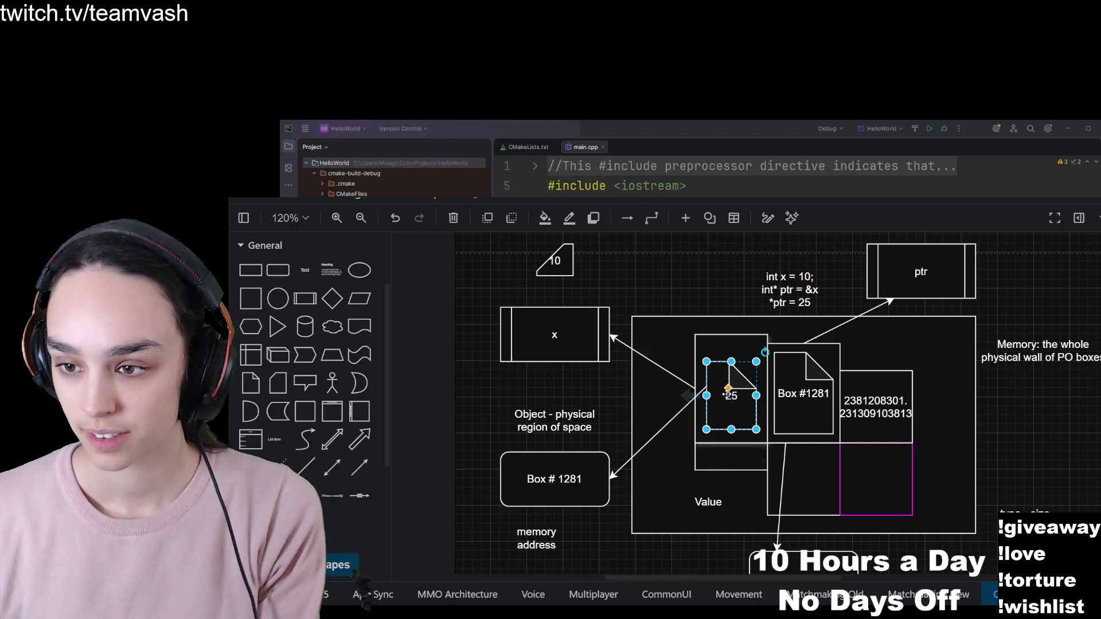
pyautogui.click(730, 343)
pyautogui.moveTo(731, 335); pyautogui.dragTo(729, 354)
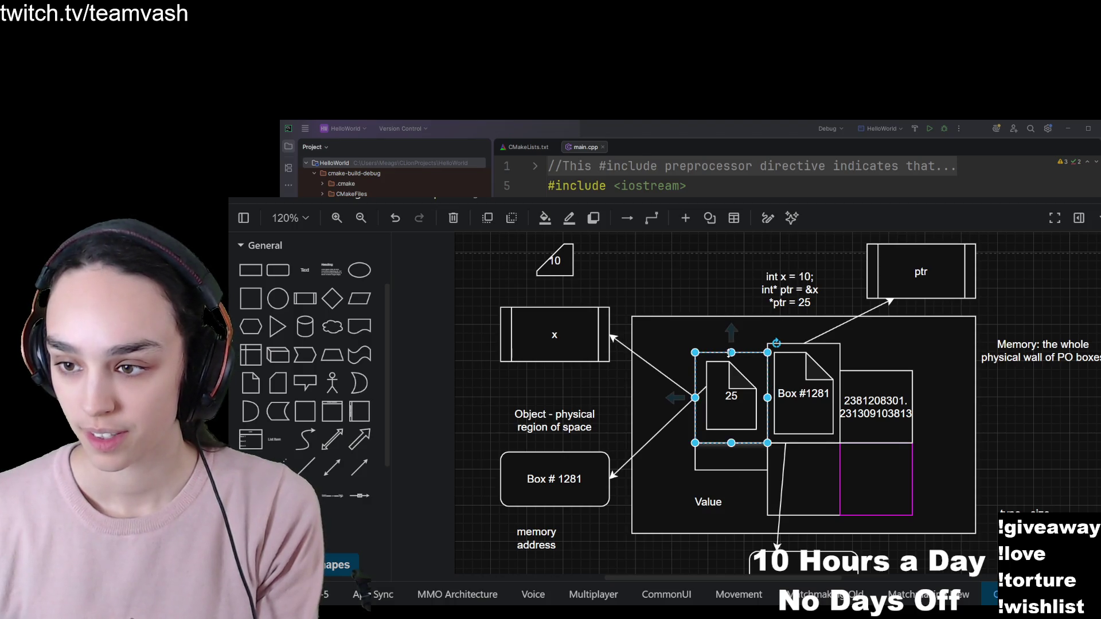
# - Reattach the Box # 1281 arrow to the left edge of the 25 cell
pyautogui.click(722, 321)
pyautogui.click(665, 425)
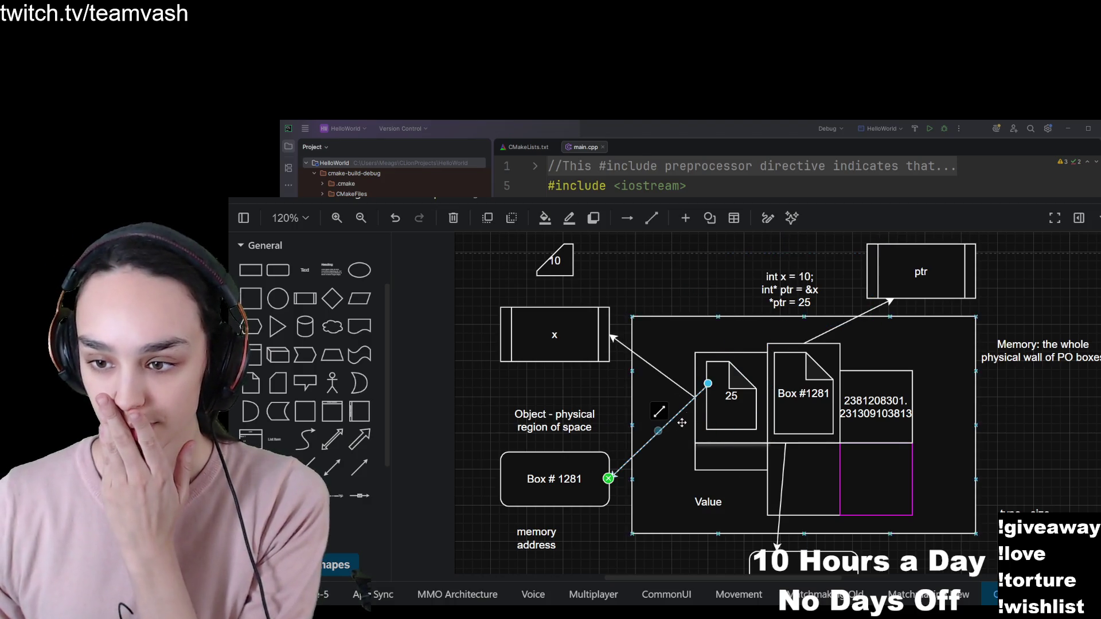
pyautogui.moveTo(708, 384); pyautogui.dragTo(694, 408)
pyautogui.click(712, 323)
pyautogui.click(1060, 436)
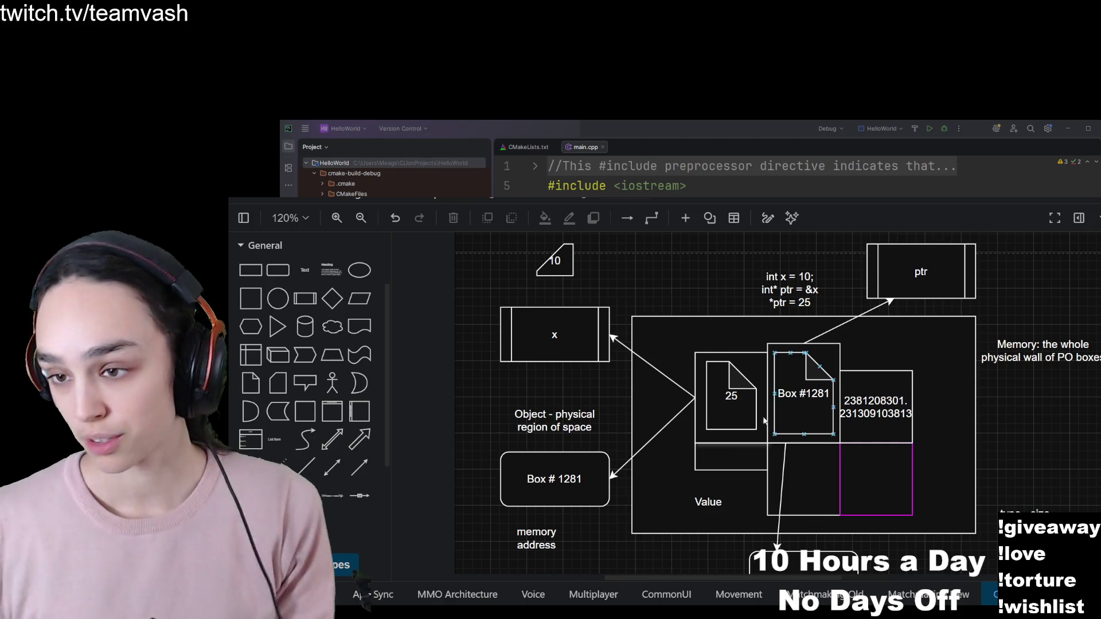
pyautogui.click(714, 406)
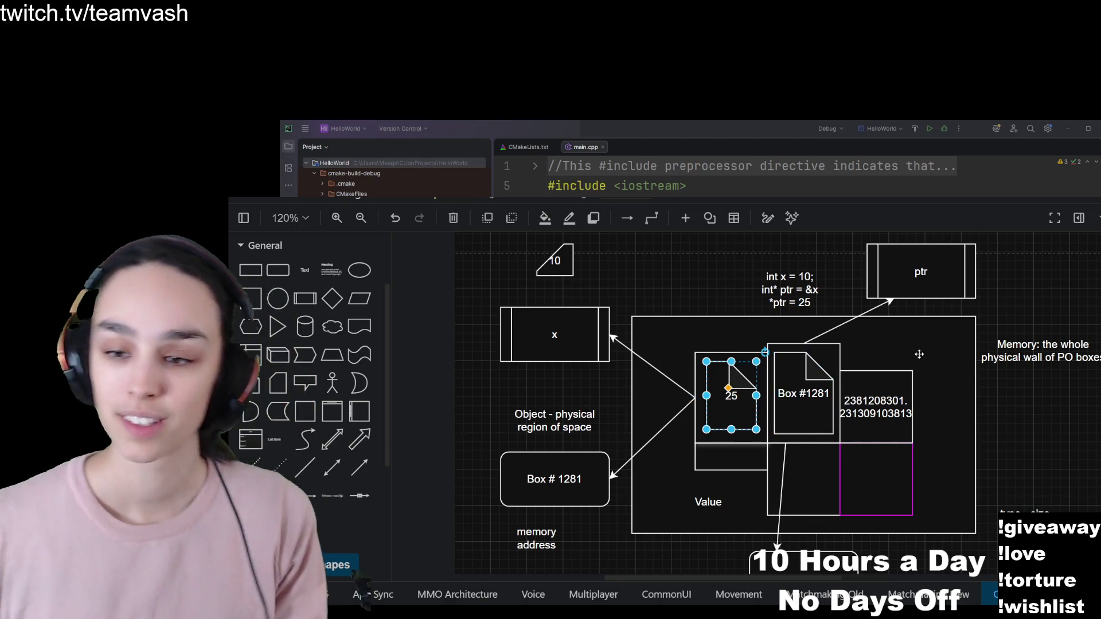
pyautogui.scroll(-3, 986, 350)
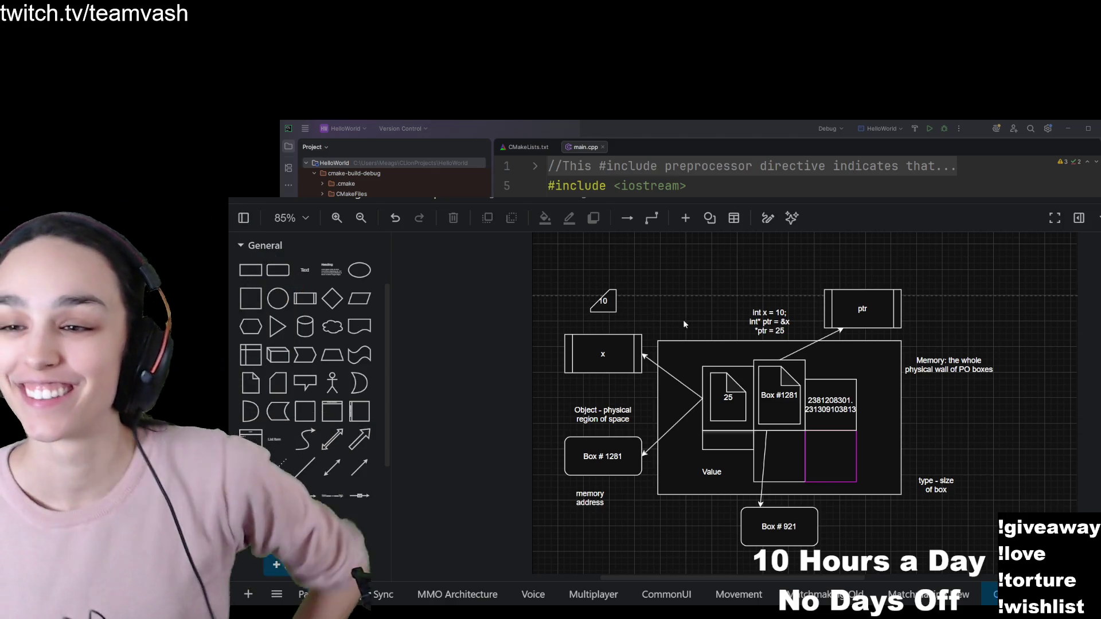
pyautogui.moveTo(618, 299); pyautogui.dragTo(579, 313)
pyautogui.hotkey('ctrl', 'z')
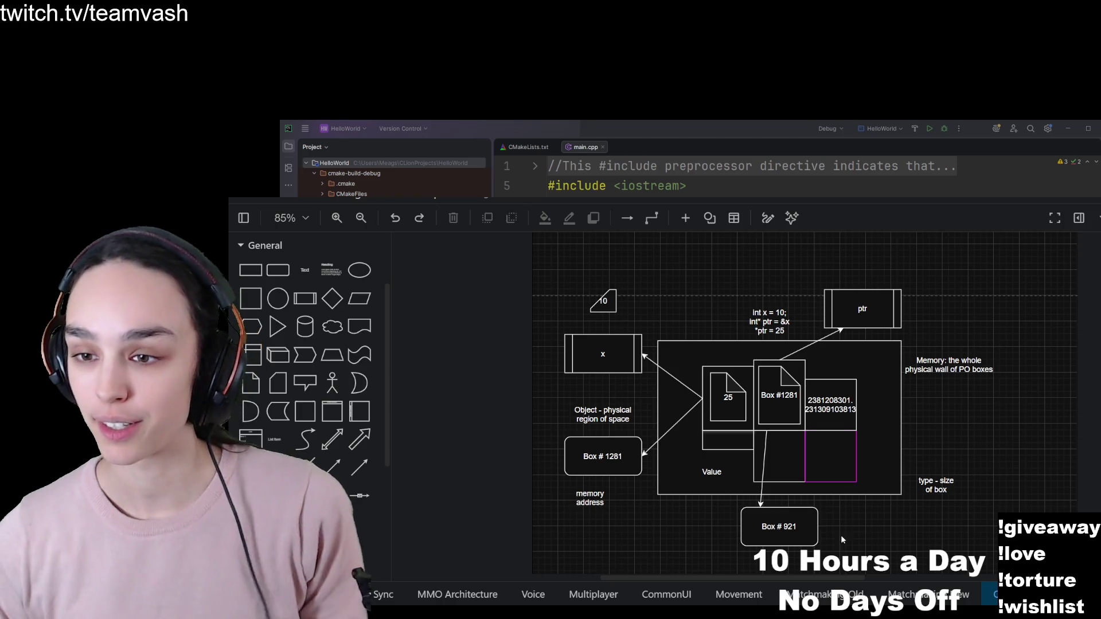
pyautogui.scroll(2, 698, 493)
pyautogui.scroll(-1, 698, 493)
pyautogui.moveTo(682, 395)
pyautogui.mouseDown()
pyautogui.moveTo(669, 394)
pyautogui.moveTo(568, 255)
pyautogui.moveTo(579, 254)
pyautogui.mouseUp()
# - Park the 25 card at the top, put the 10 card in the cell, and shadow the magenta box
pyautogui.moveTo(525, 303); pyautogui.dragTo(669, 418)
pyautogui.click(631, 312)
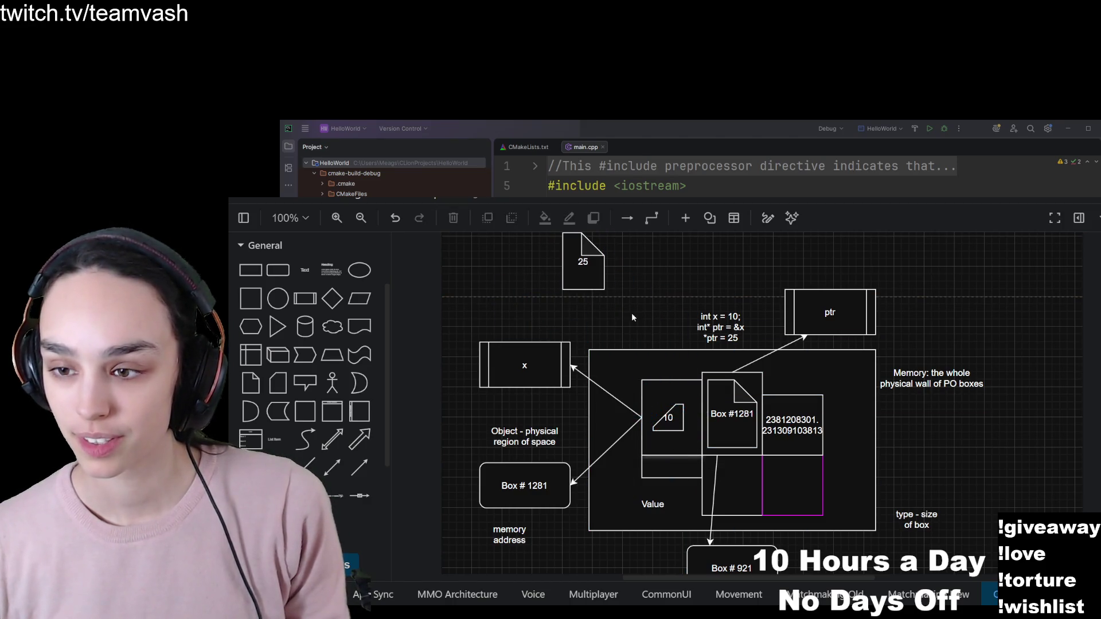
pyautogui.click(802, 505)
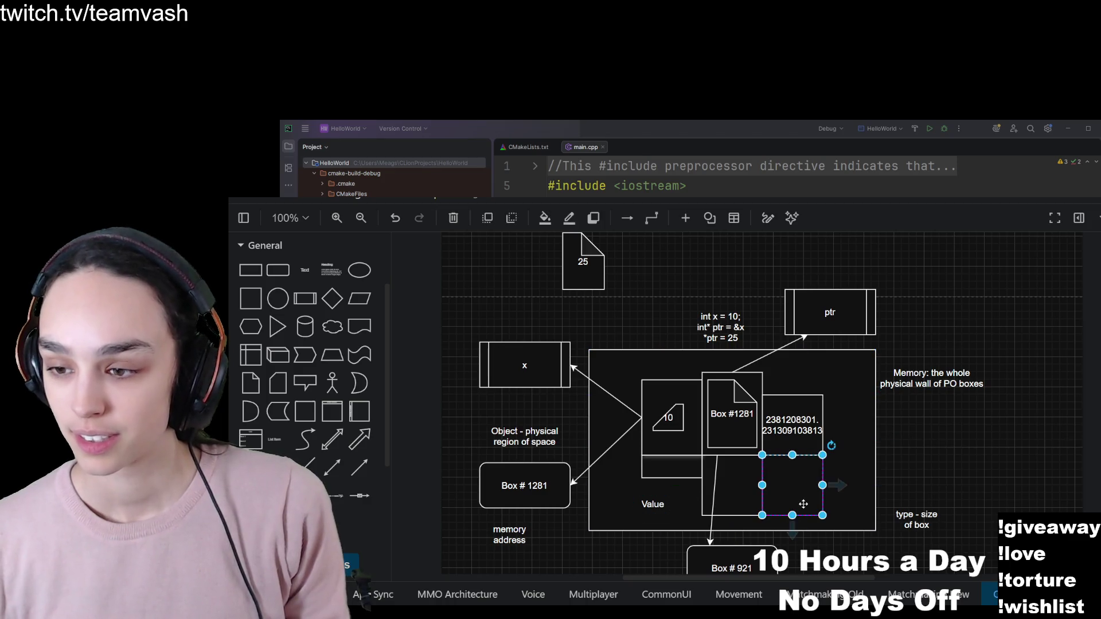
pyautogui.click(596, 221)
pyautogui.click(595, 220)
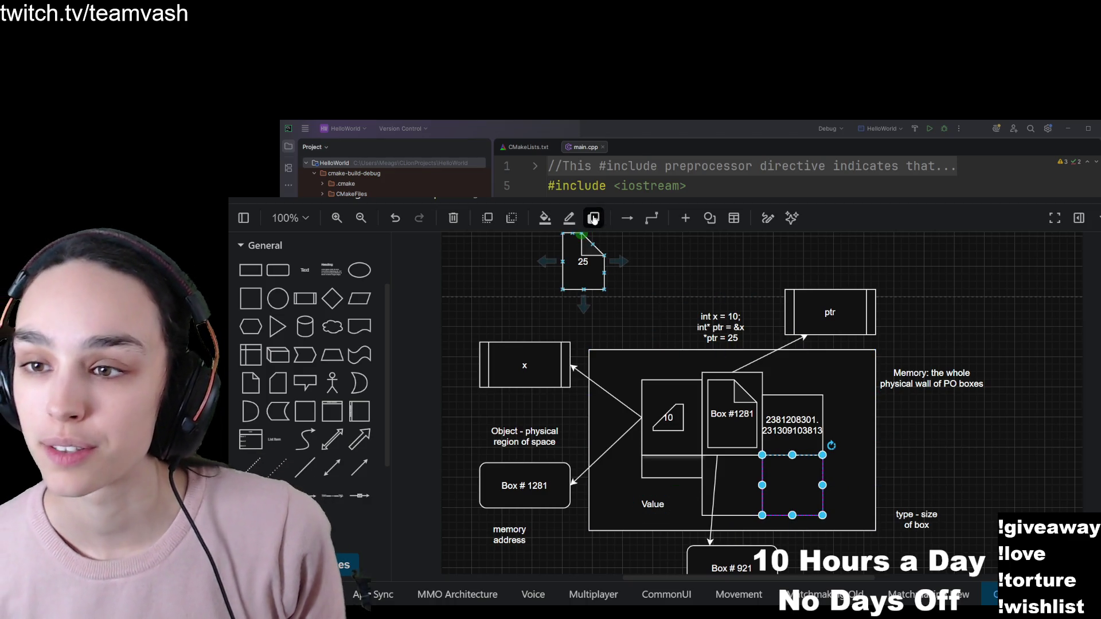
pyautogui.click(594, 220)
# - Set the magenta box outline to white FFFFFF and raise the 'type - size of box' label
pyautogui.click(569, 218)
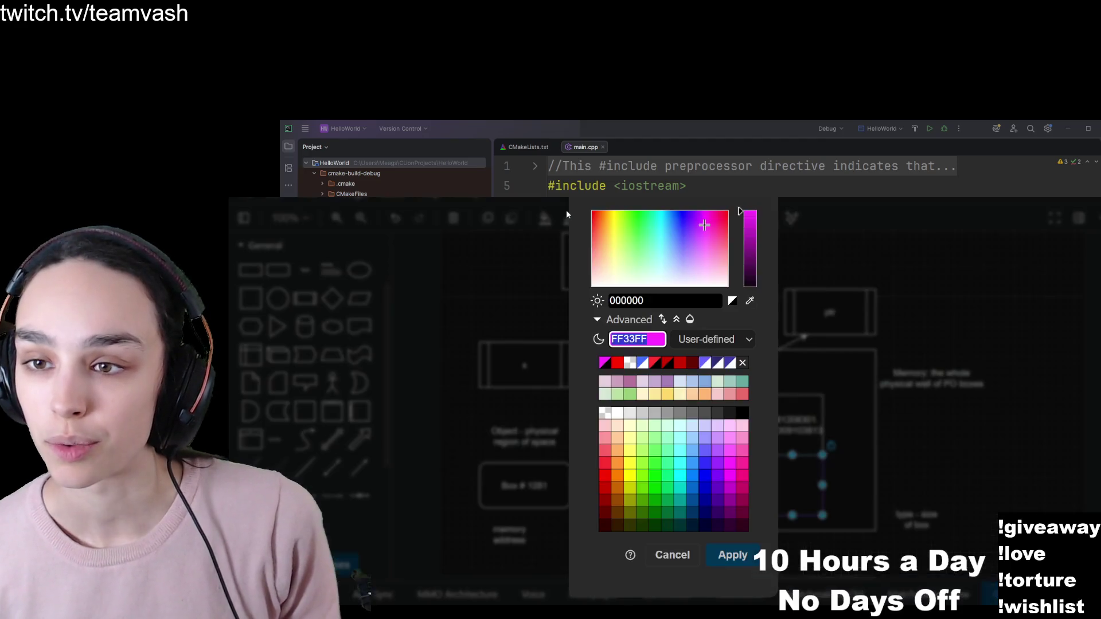
pyautogui.write('FFFFFF')
pyautogui.click(732, 555)
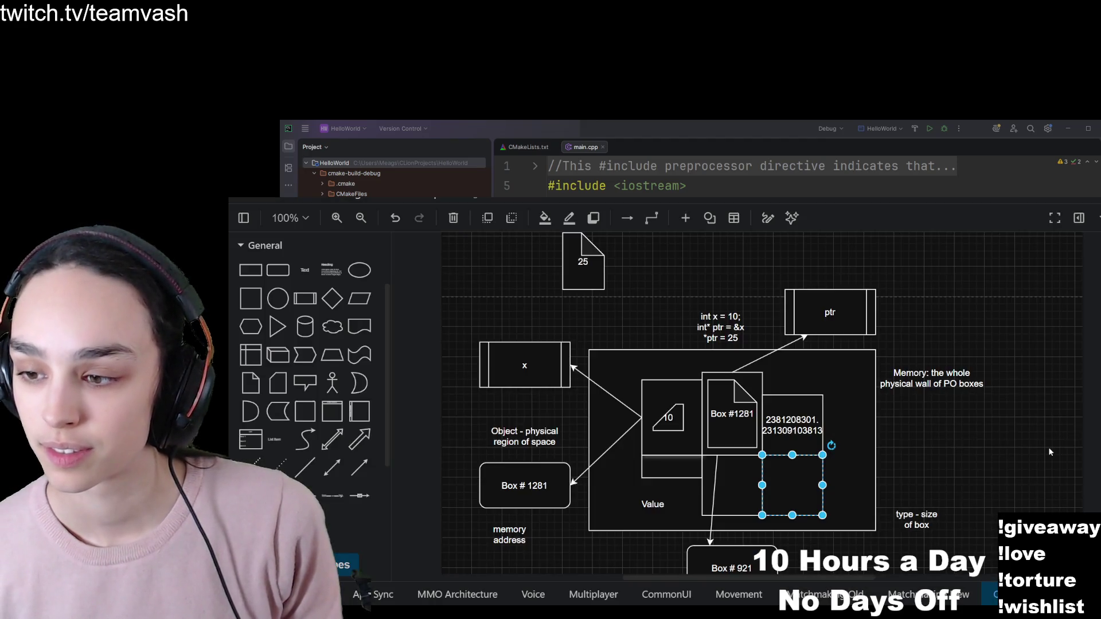
pyautogui.scroll(-1, 988, 484)
pyautogui.moveTo(935, 479); pyautogui.dragTo(930, 457)
pyautogui.click(931, 462)
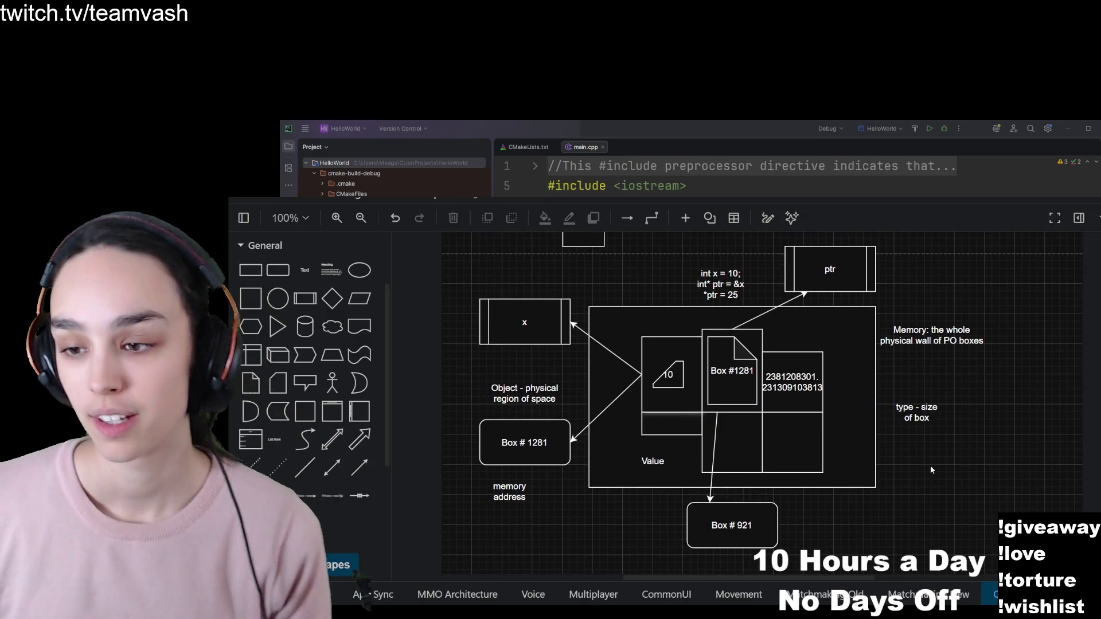
pyautogui.scroll(1, 924, 475)
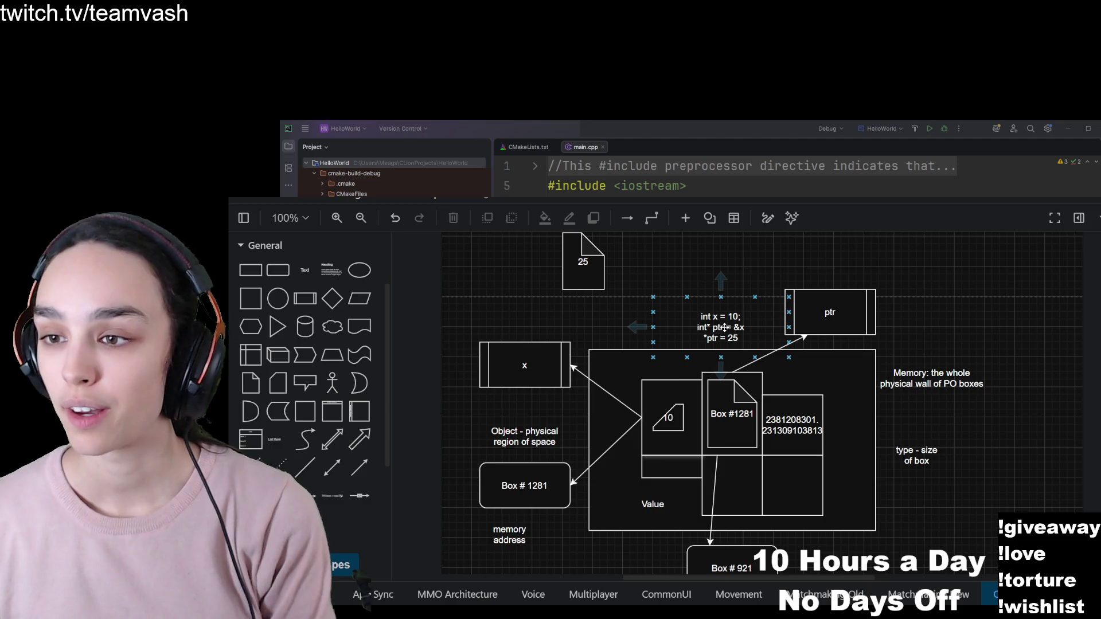
pyautogui.click(822, 502)
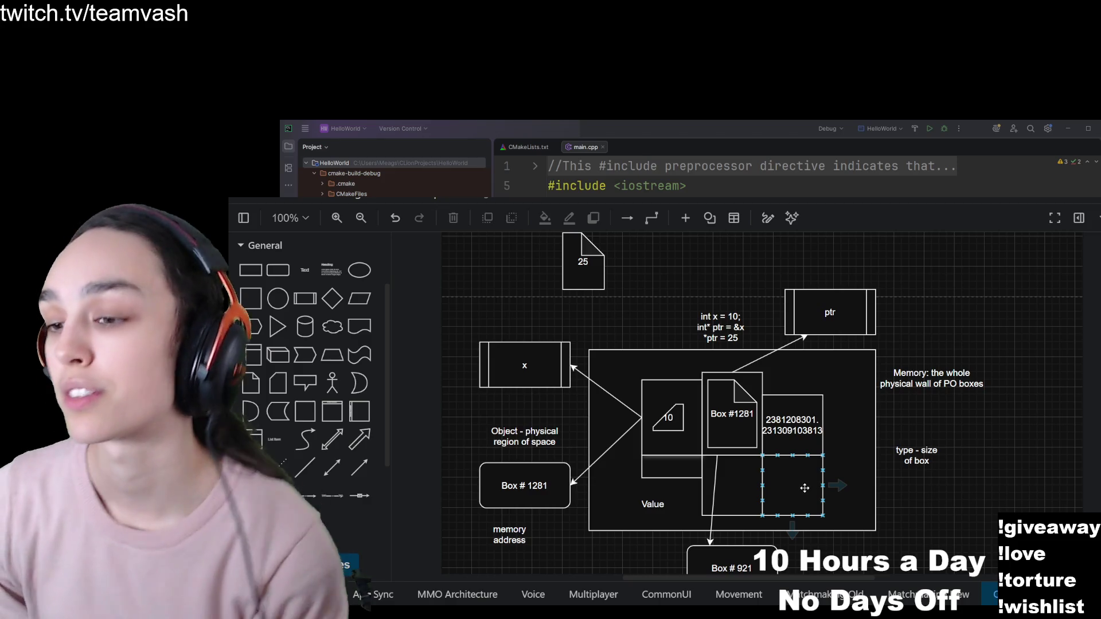
pyautogui.click(688, 449)
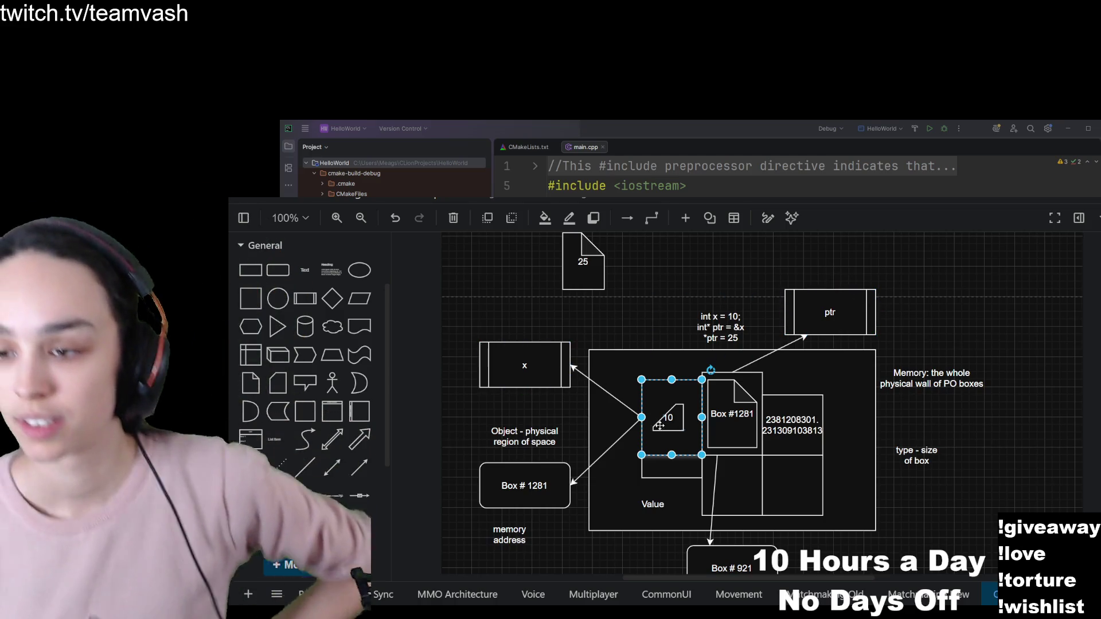
pyautogui.hotkey('ctrl', 'z')
pyautogui.hotkey('ctrl', 'z')
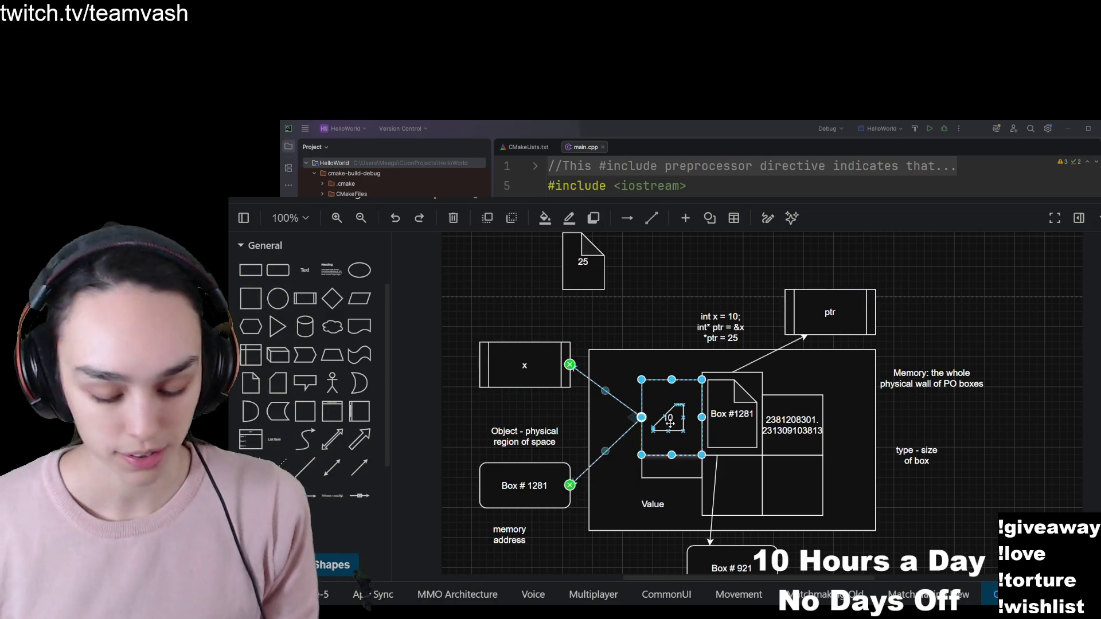
# - Delete the small 10 shape and add a 50 x 80 note card reading 10 beside the 25 card
pyautogui.hotkey('ctrl', 'y')
pyautogui.moveTo(260, 366)
pyautogui.mouseDown()
pyautogui.moveTo(589, 254)
pyautogui.moveTo(653, 296)
pyautogui.mouseUp()
pyautogui.doubleClick(652, 297)
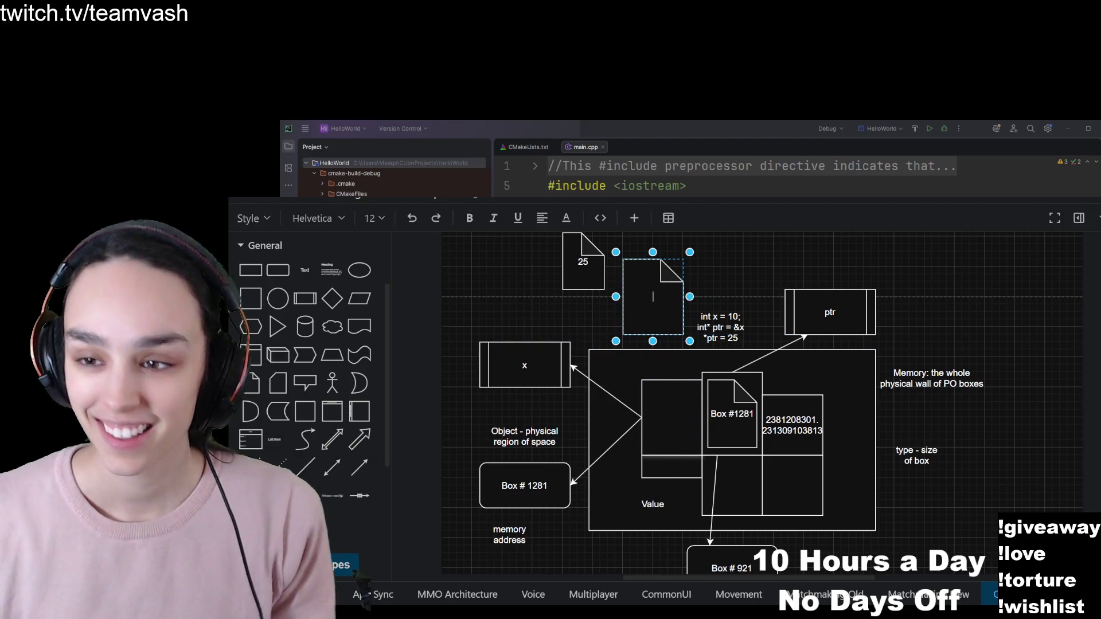
pyautogui.moveTo(689, 340)
pyautogui.mouseDown()
pyautogui.moveTo(654, 298)
pyautogui.moveTo(660, 319)
pyautogui.moveTo(656, 274)
pyautogui.mouseUp()
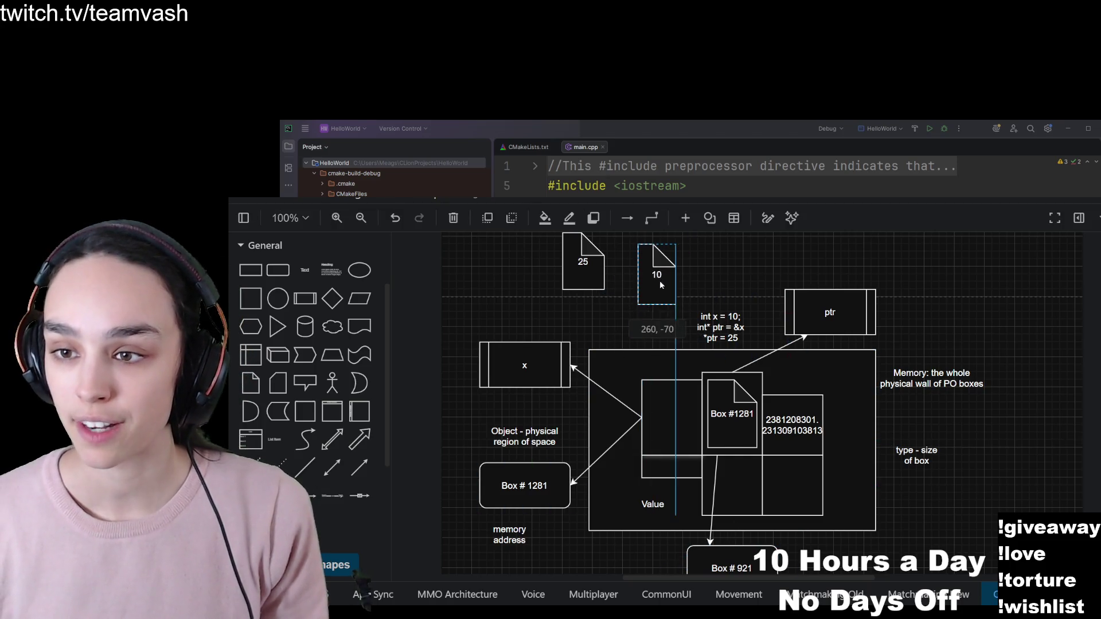
pyautogui.moveTo(576, 276); pyautogui.dragTo(518, 283)
pyautogui.moveTo(653, 283); pyautogui.dragTo(585, 280)
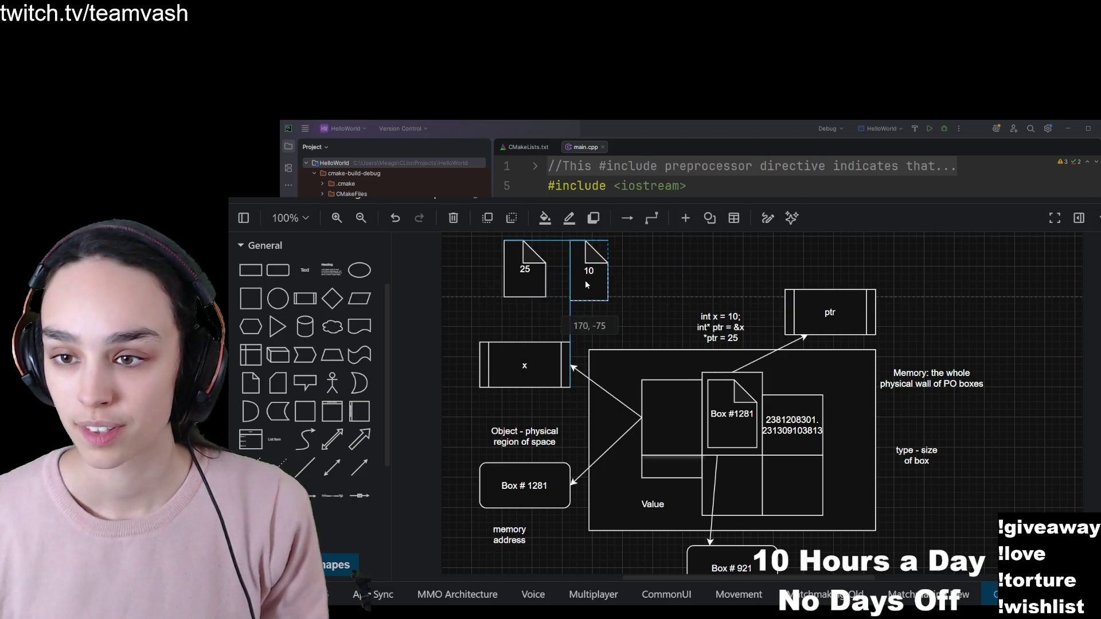
pyautogui.click(670, 419)
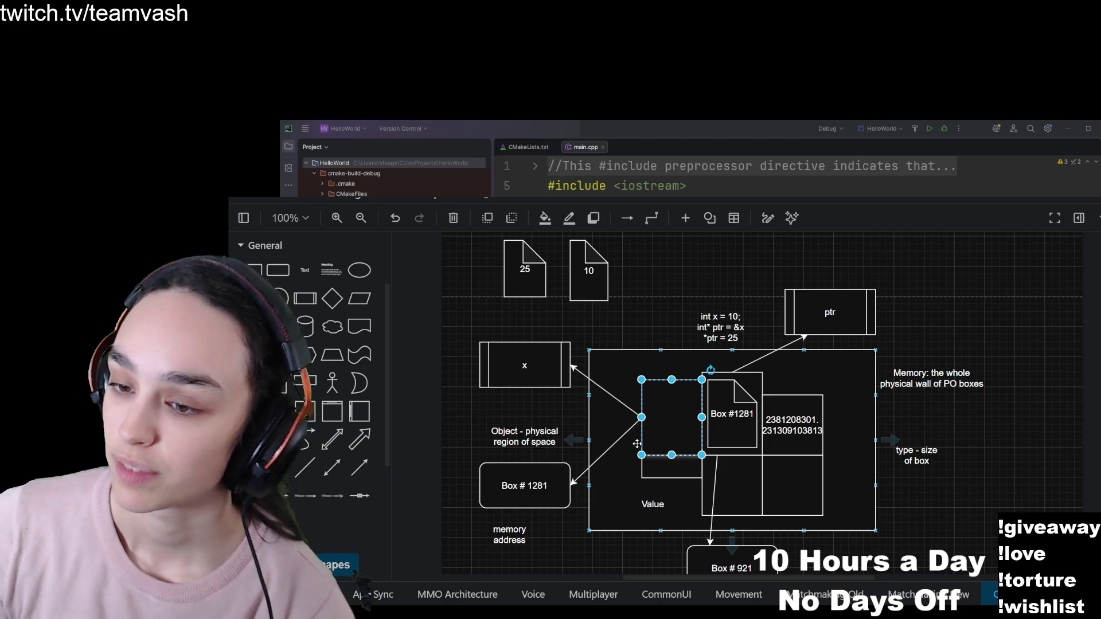
pyautogui.scroll(-2, 340, 444)
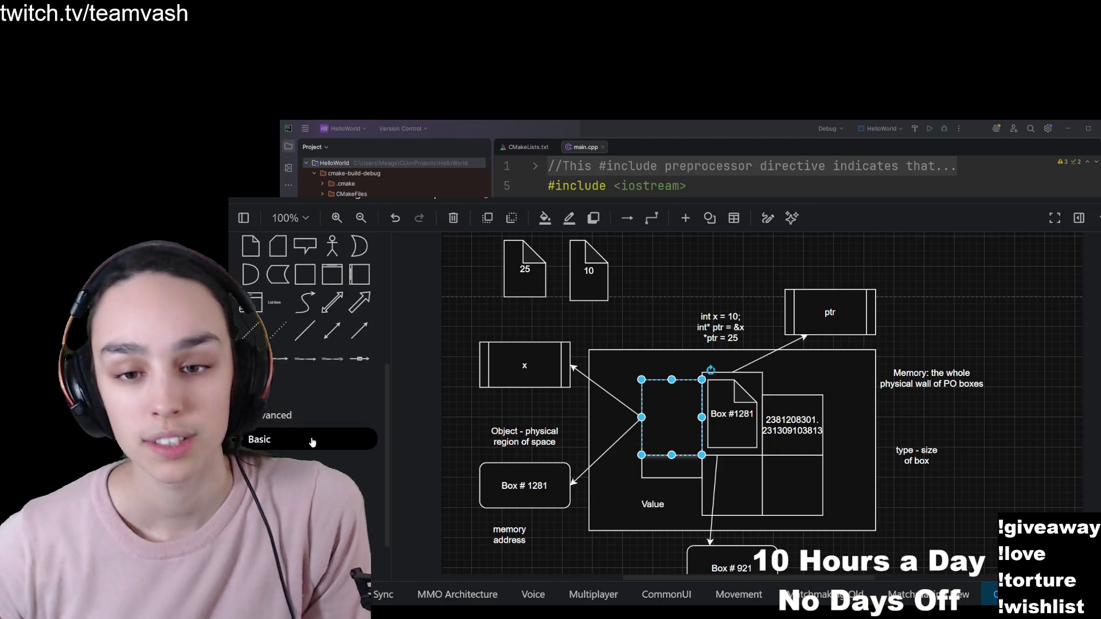
# - Search shapes for 'sticky' and place a shrunk Sticky Note reading 'x' above the 25 and 10 cards
pyautogui.scroll(5, 276, 286)
pyautogui.click(298, 248)
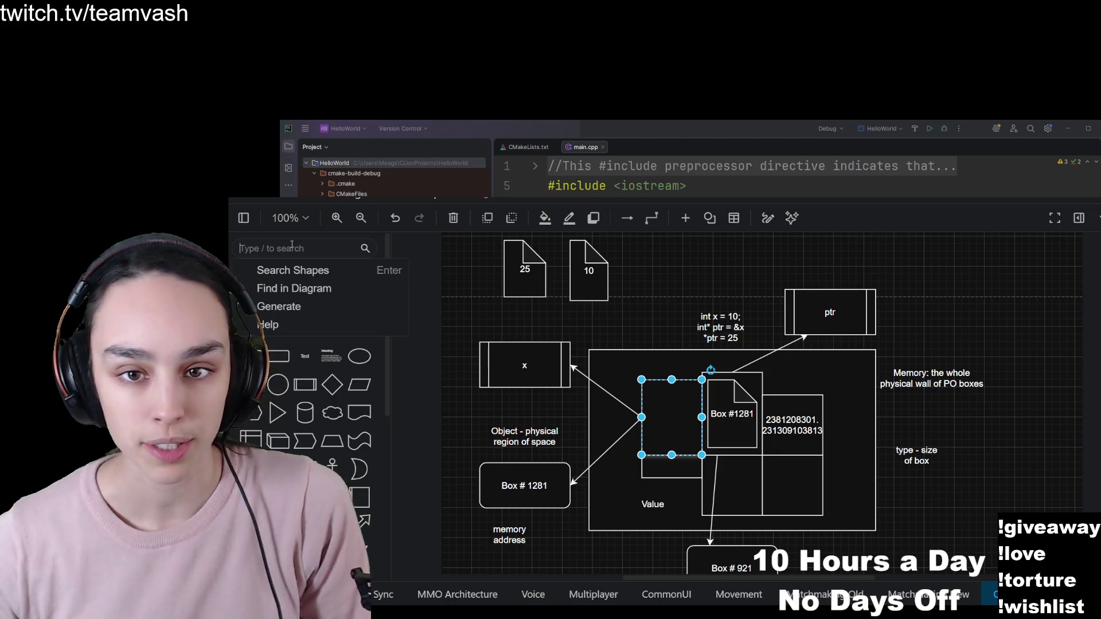
pyautogui.write('sticky')
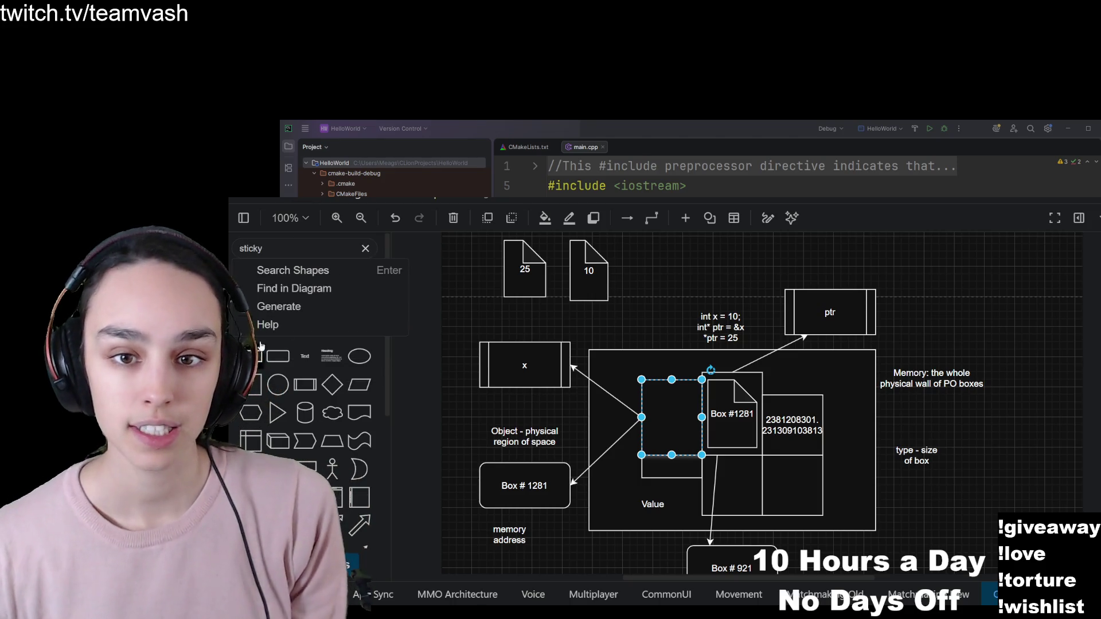
pyautogui.press('Return')
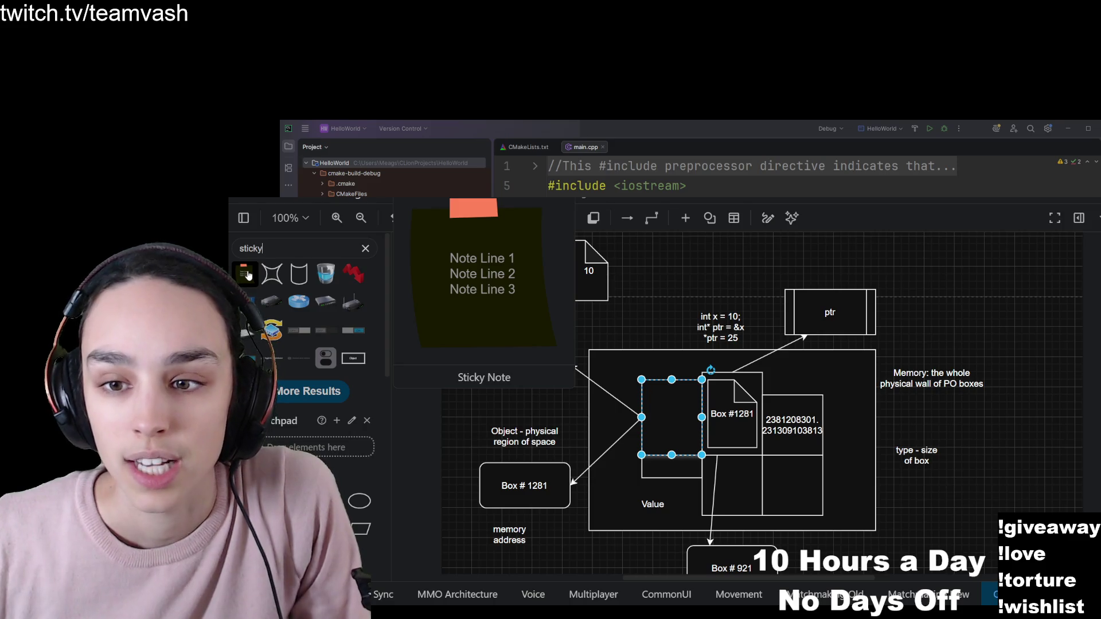
pyautogui.moveTo(243, 274)
pyautogui.mouseDown()
pyautogui.moveTo(312, 292)
pyautogui.moveTo(885, 230)
pyautogui.mouseUp()
pyautogui.moveTo(243, 274)
pyautogui.mouseDown()
pyautogui.moveTo(709, 343)
pyautogui.moveTo(651, 357)
pyautogui.moveTo(628, 427)
pyautogui.mouseUp()
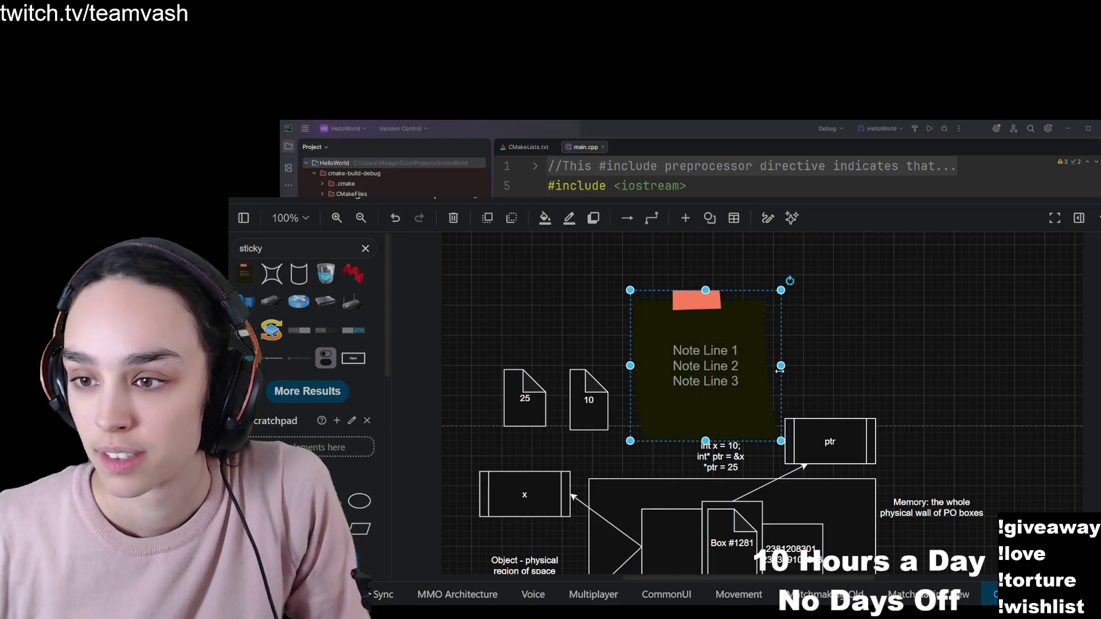
pyautogui.moveTo(781, 441)
pyautogui.mouseDown()
pyautogui.moveTo(715, 364)
pyautogui.moveTo(721, 372)
pyautogui.mouseUp()
pyautogui.doubleClick(685, 337)
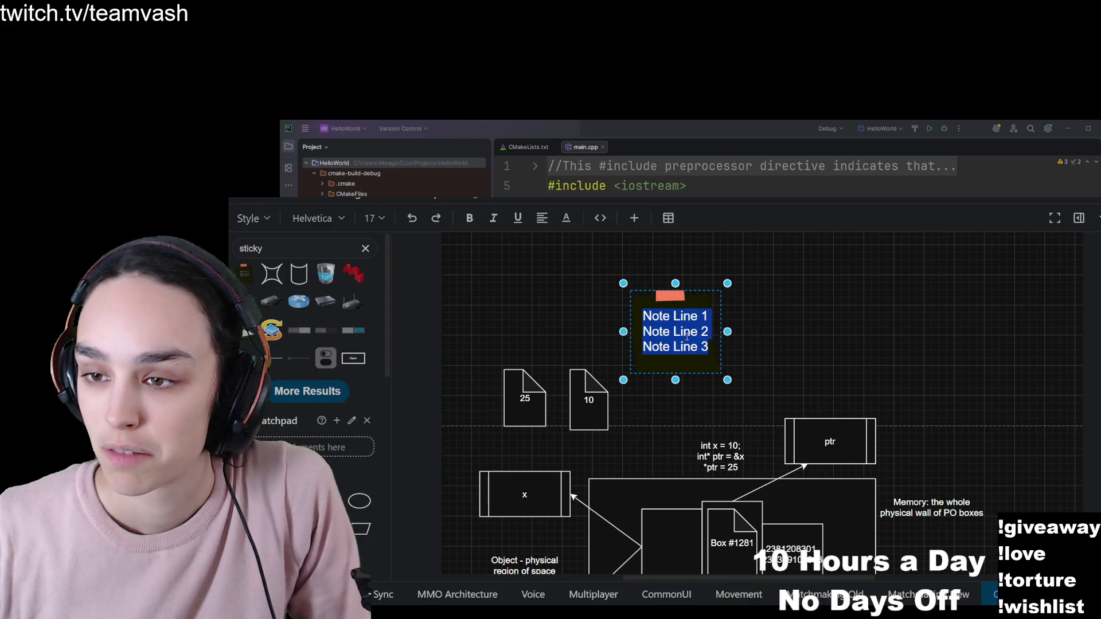
pyautogui.write('x')
pyautogui.press('Escape')
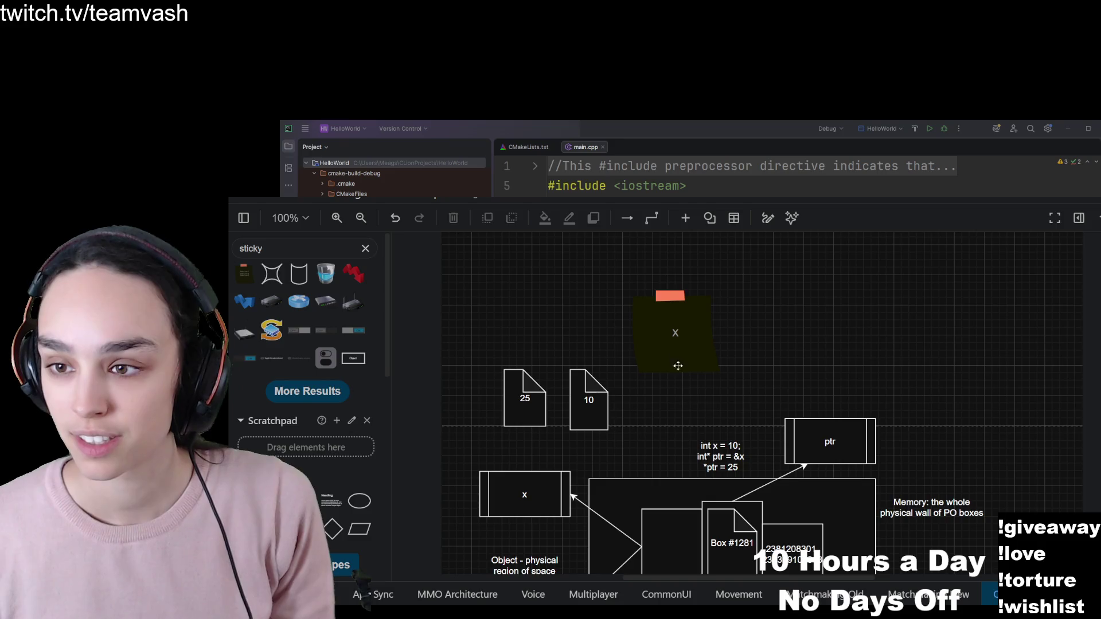
# - Give the x sticky note a light yellow-green dark-mode colour and remove its shadow
pyautogui.click(592, 221)
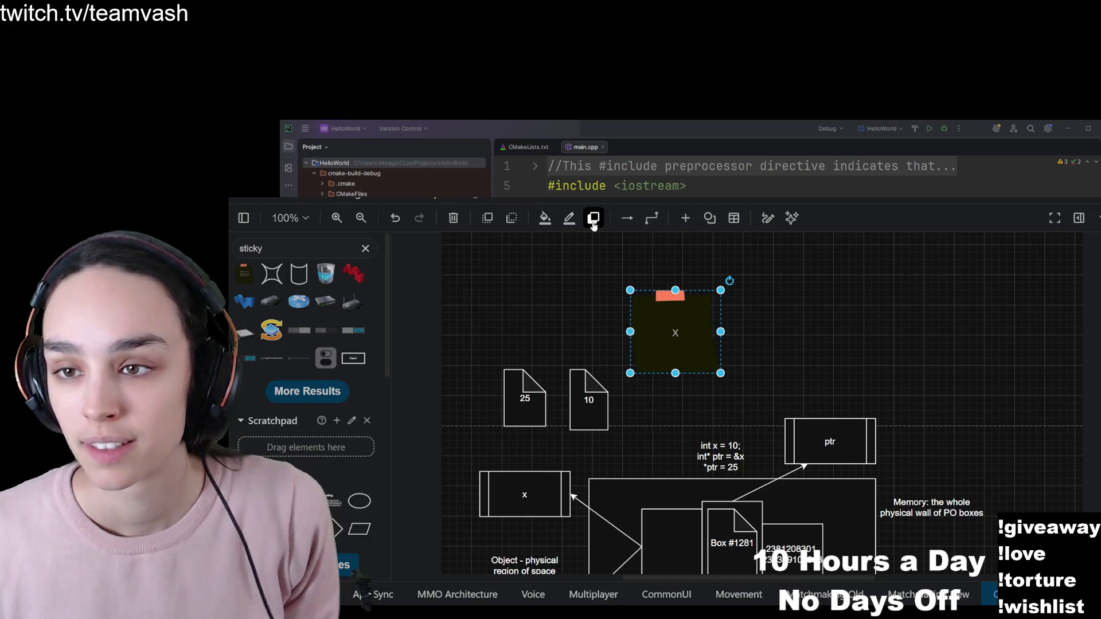
pyautogui.click(568, 219)
pyautogui.click(629, 244)
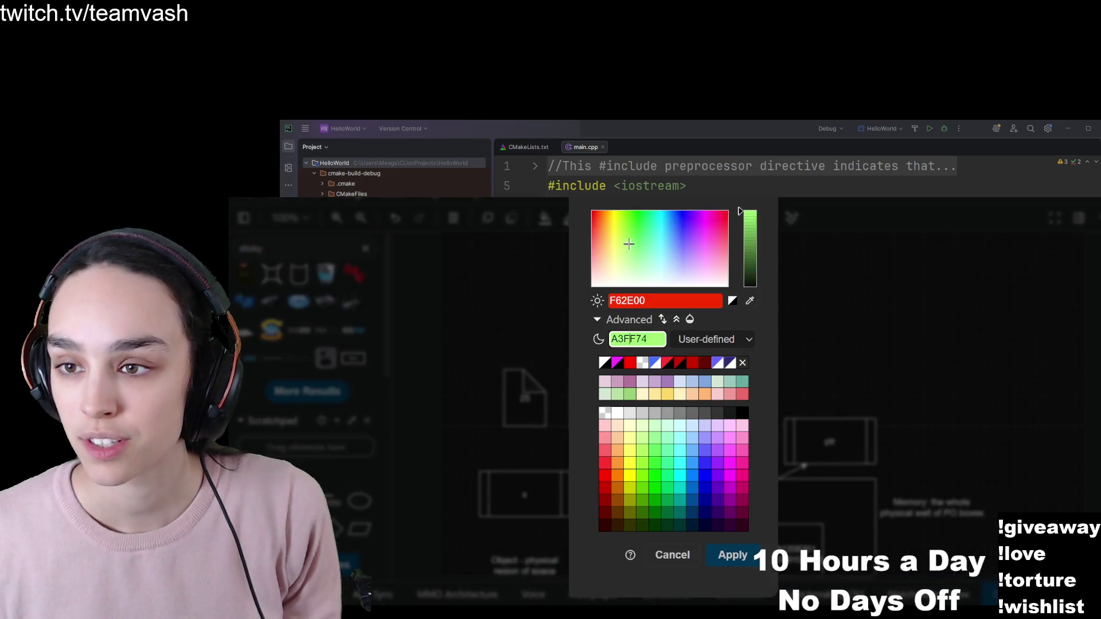
pyautogui.click(740, 556)
pyautogui.click(805, 333)
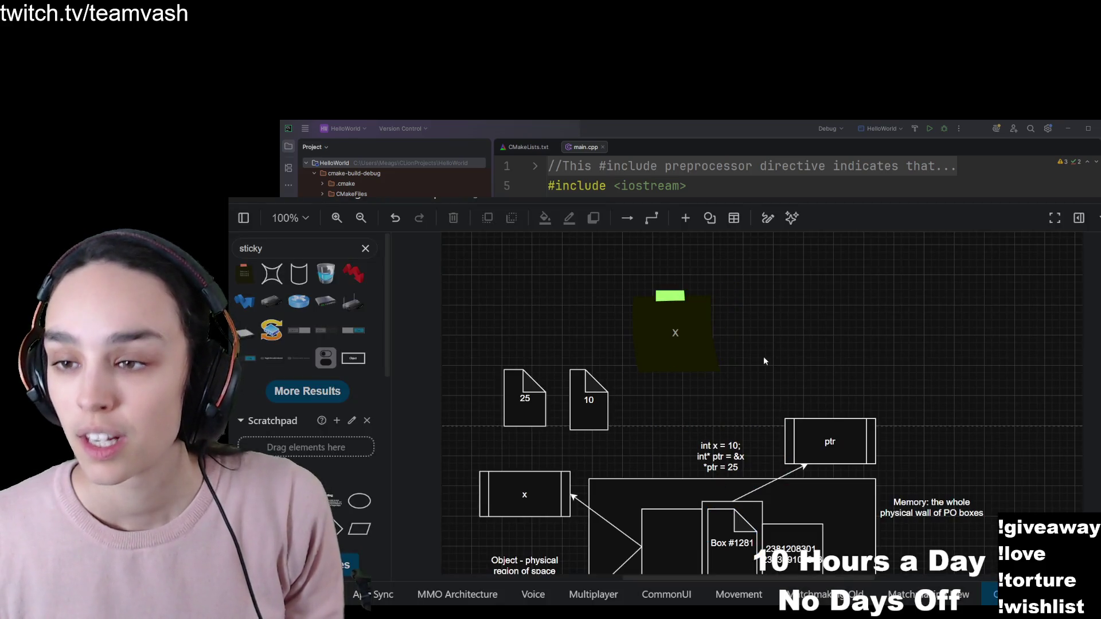
pyautogui.click(699, 346)
pyautogui.click(592, 218)
pyautogui.click(593, 221)
pyautogui.click(591, 224)
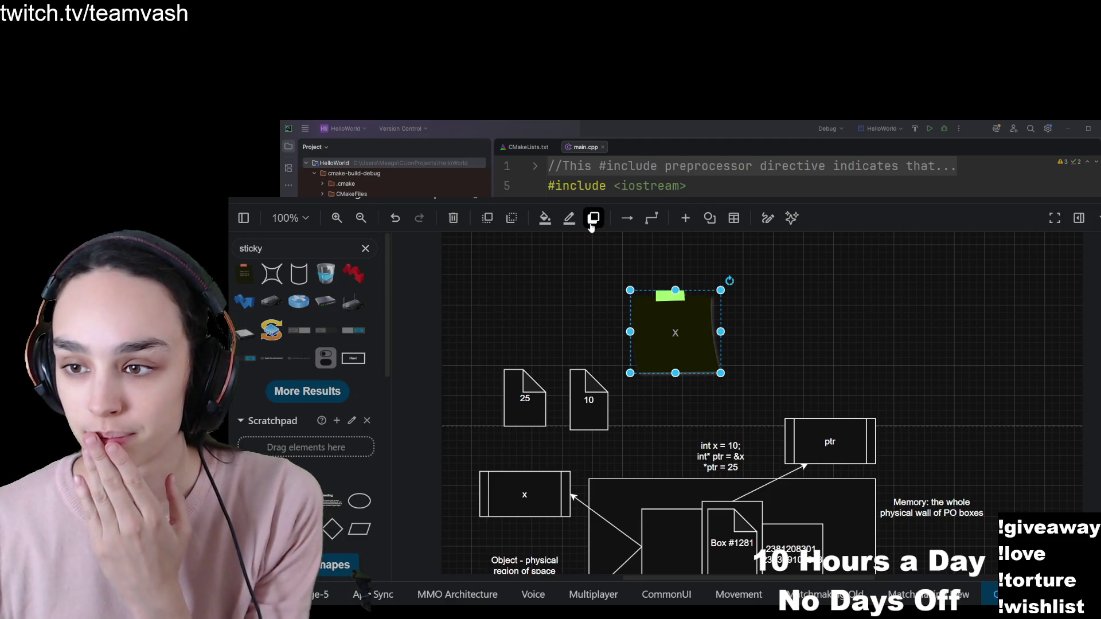
pyautogui.click(591, 224)
# - Try a cyan fill on the x sticky note, then settle on pale yellow
pyautogui.click(545, 219)
pyautogui.click(685, 462)
pyautogui.click(731, 555)
pyautogui.click(595, 224)
pyautogui.click(545, 218)
pyautogui.click(628, 434)
pyautogui.click(736, 556)
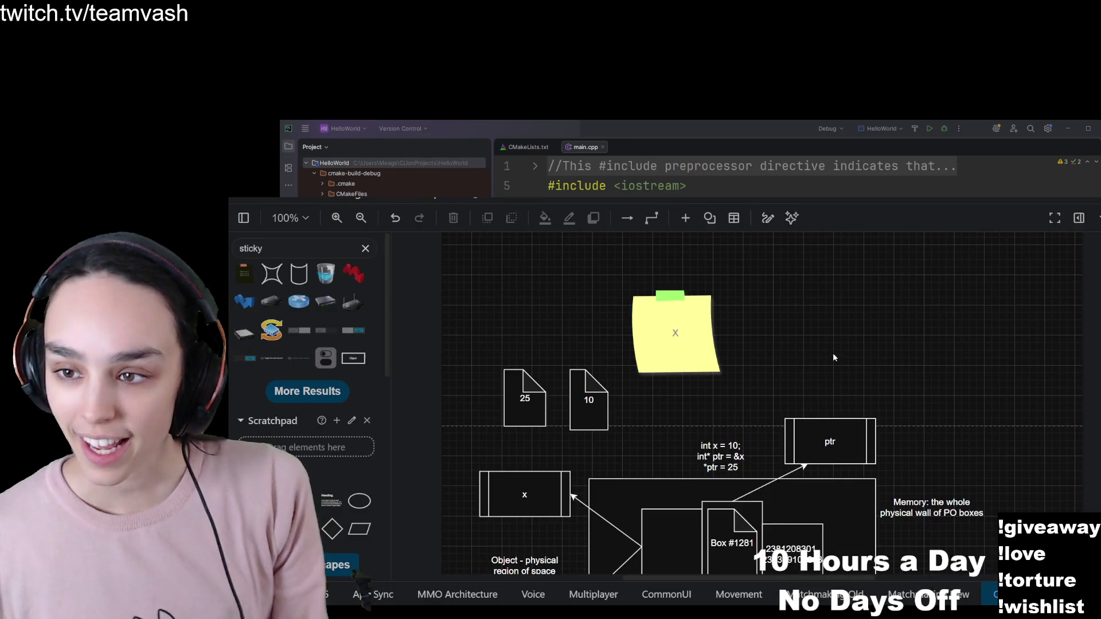
pyautogui.scroll(-3, 770, 384)
pyautogui.click(533, 422)
# - Delete the standalone x box, move the x sticky onto the memory box, and shift the 10 document down-left
pyautogui.press('Delete')
pyautogui.moveTo(692, 254)
pyautogui.mouseDown()
pyautogui.moveTo(682, 282)
pyautogui.moveTo(527, 389)
pyautogui.moveTo(554, 439)
pyautogui.moveTo(509, 408)
pyautogui.moveTo(678, 448)
pyautogui.moveTo(468, 383)
pyautogui.moveTo(673, 442)
pyautogui.moveTo(690, 395)
pyautogui.mouseUp()
pyautogui.click(611, 439)
pyautogui.scroll(-1, 679, 441)
pyautogui.click(668, 263)
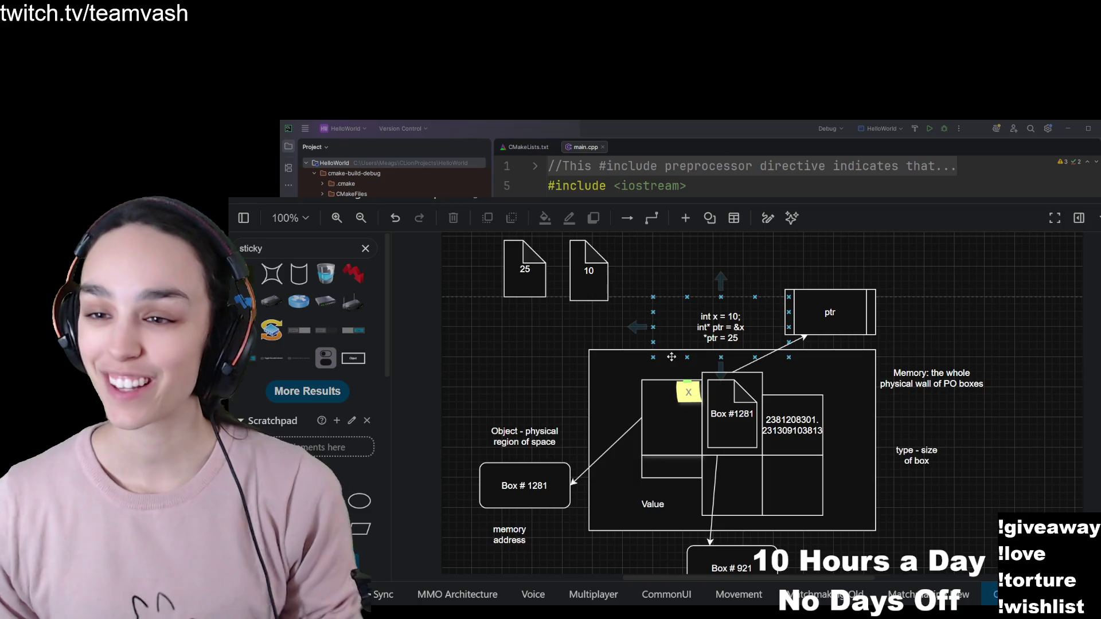
pyautogui.moveTo(589, 277)
pyautogui.mouseDown()
pyautogui.moveTo(573, 339)
pyautogui.moveTo(544, 372)
pyautogui.mouseUp()
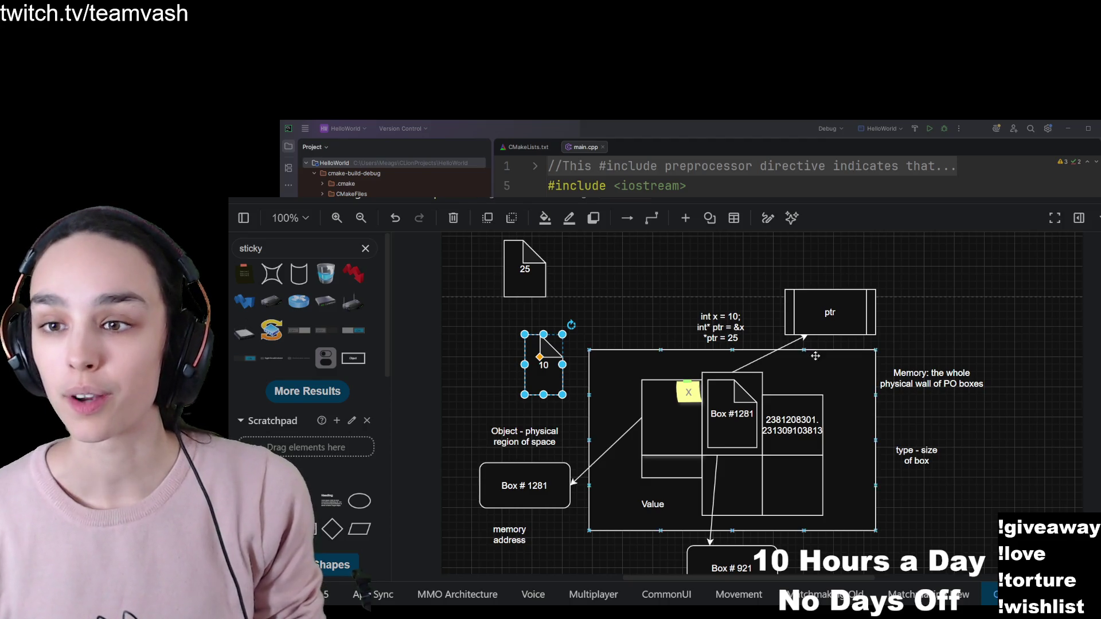
# - Lower the left cell's top edge and delete the stray connector beside the 10 shape
pyautogui.click(664, 430)
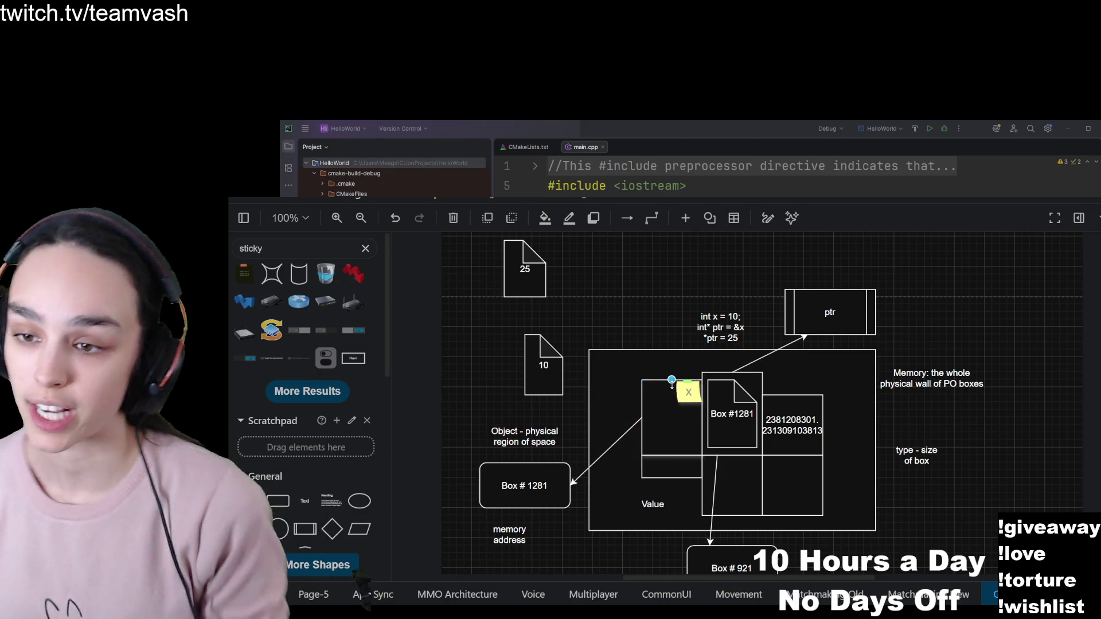
pyautogui.moveTo(671, 379); pyautogui.dragTo(671, 402)
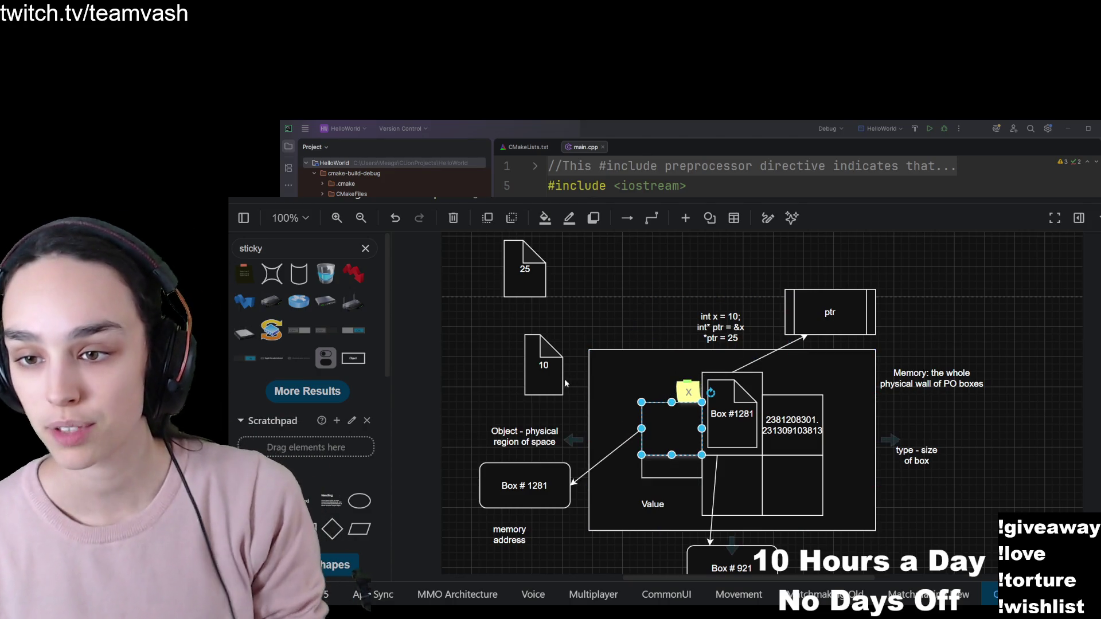
pyautogui.moveTo(565, 378); pyautogui.dragTo(567, 395)
pyautogui.click(578, 324)
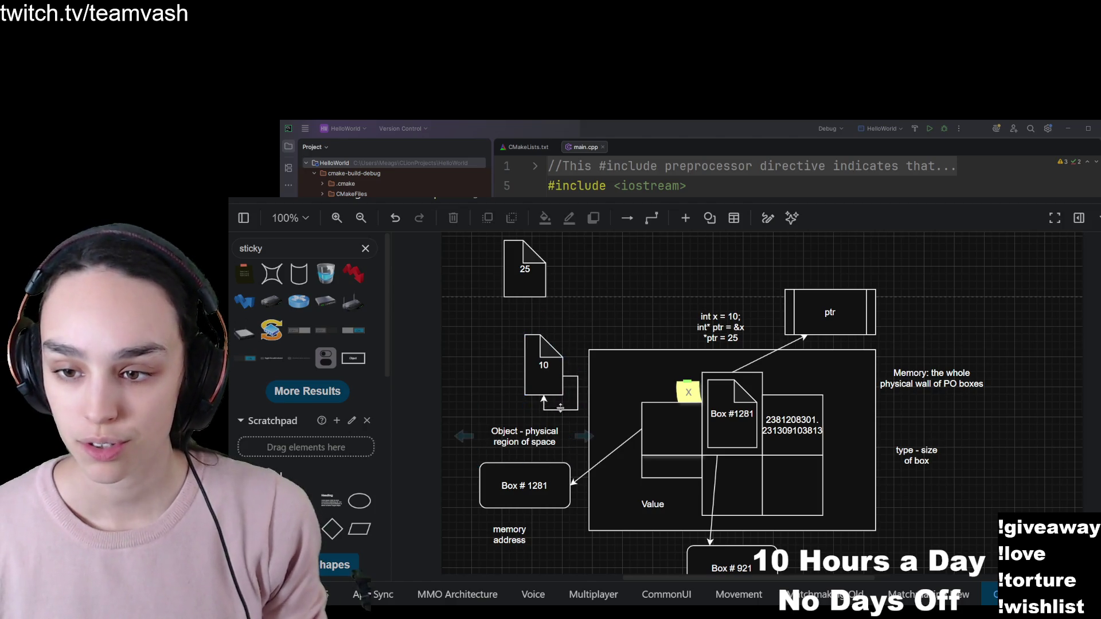
pyautogui.click(578, 398)
pyautogui.press('Delete')
# - Shrink the 10 document to 40 x 60 and move it into the memory box's left cell
pyautogui.click(550, 379)
pyautogui.moveTo(563, 395); pyautogui.dragTo(555, 380)
pyautogui.click(618, 295)
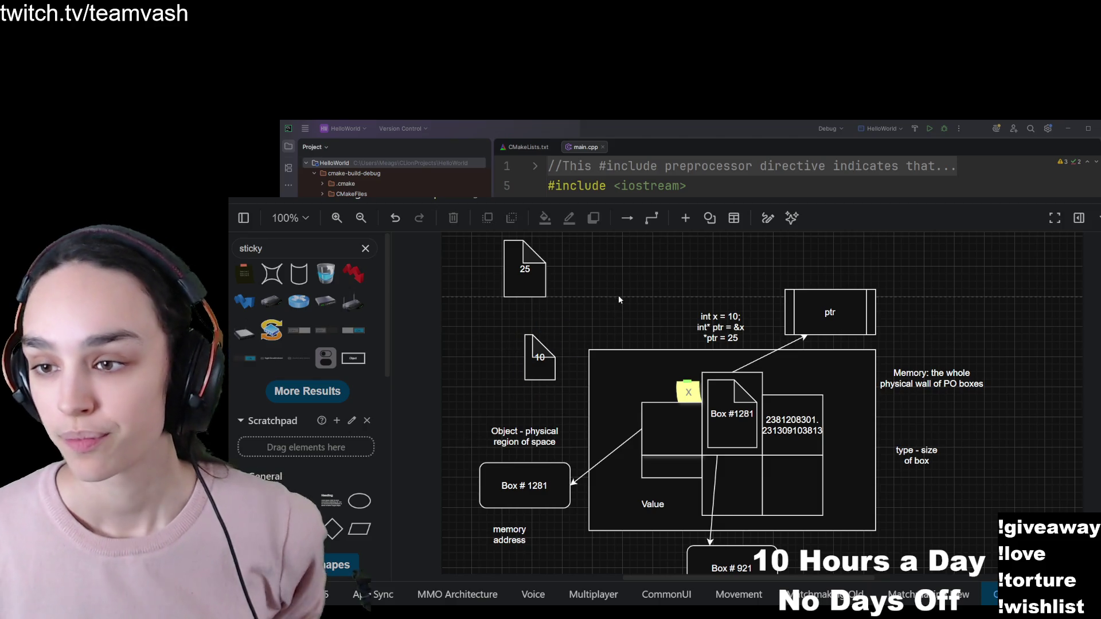
pyautogui.click(658, 456)
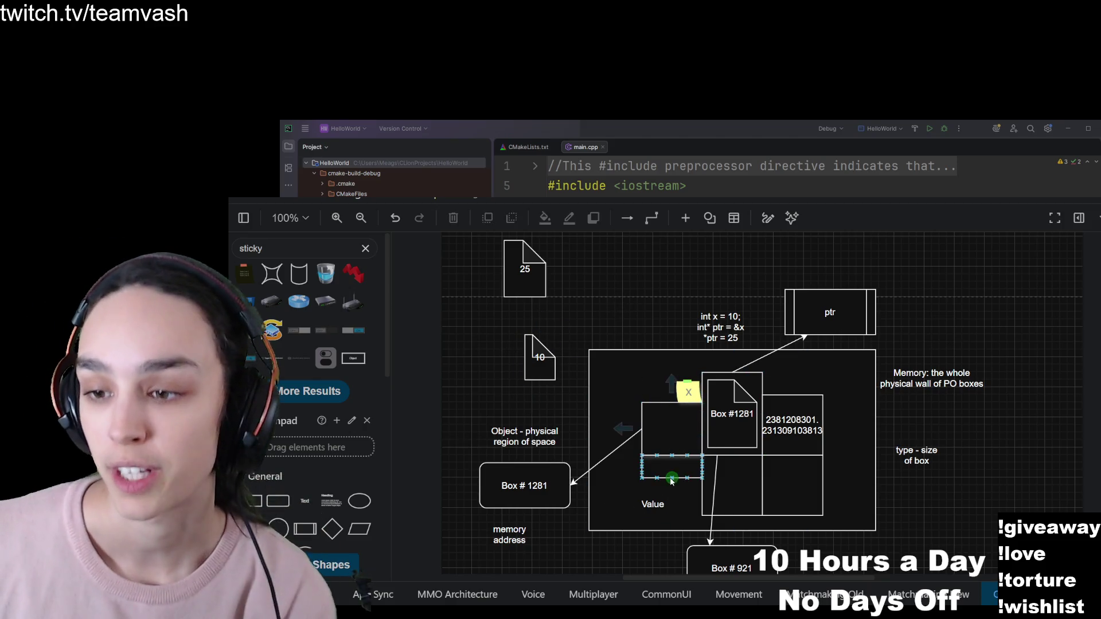
pyautogui.click(674, 438)
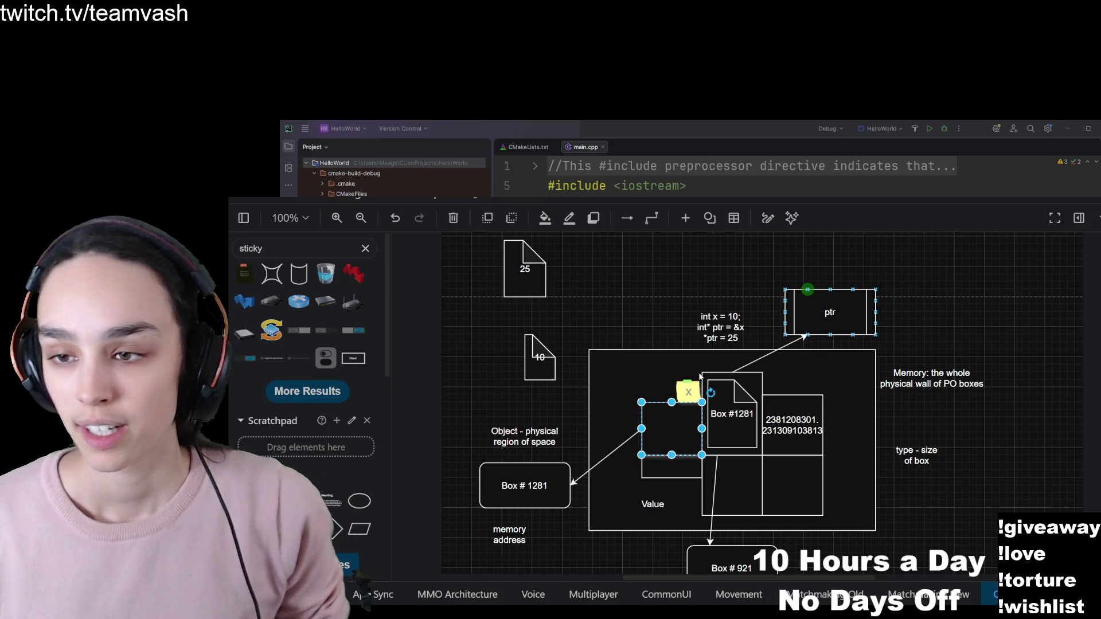
pyautogui.moveTo(539, 361); pyautogui.dragTo(678, 437)
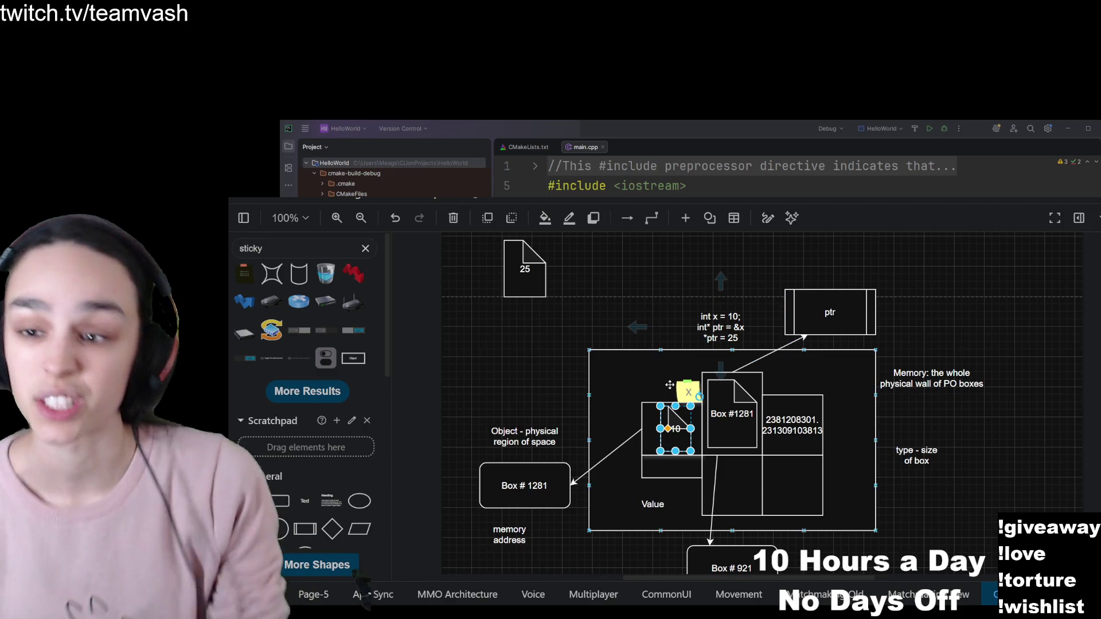
pyautogui.click(691, 393)
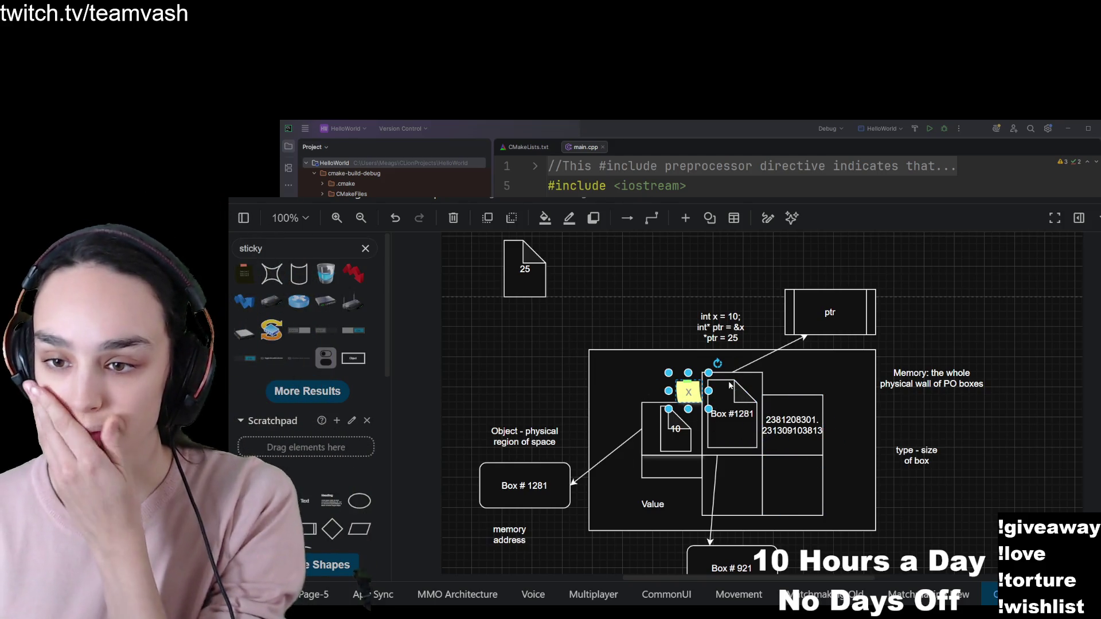
pyautogui.click(954, 286)
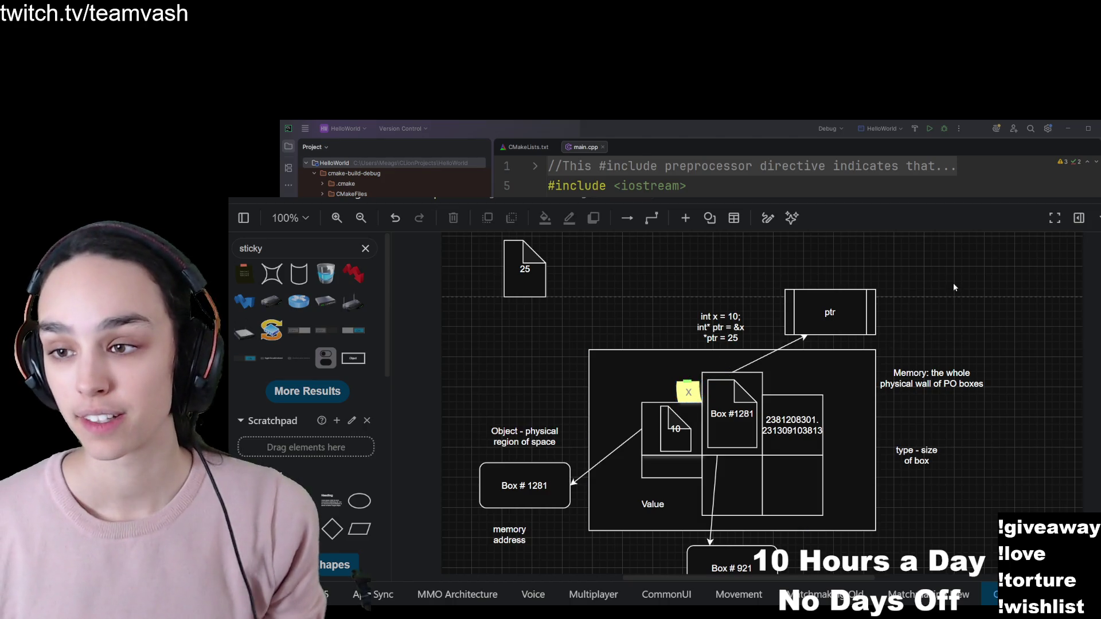
# - Delete the long number text from the memory box's right cell
pyautogui.click(790, 423)
pyautogui.press('Delete')
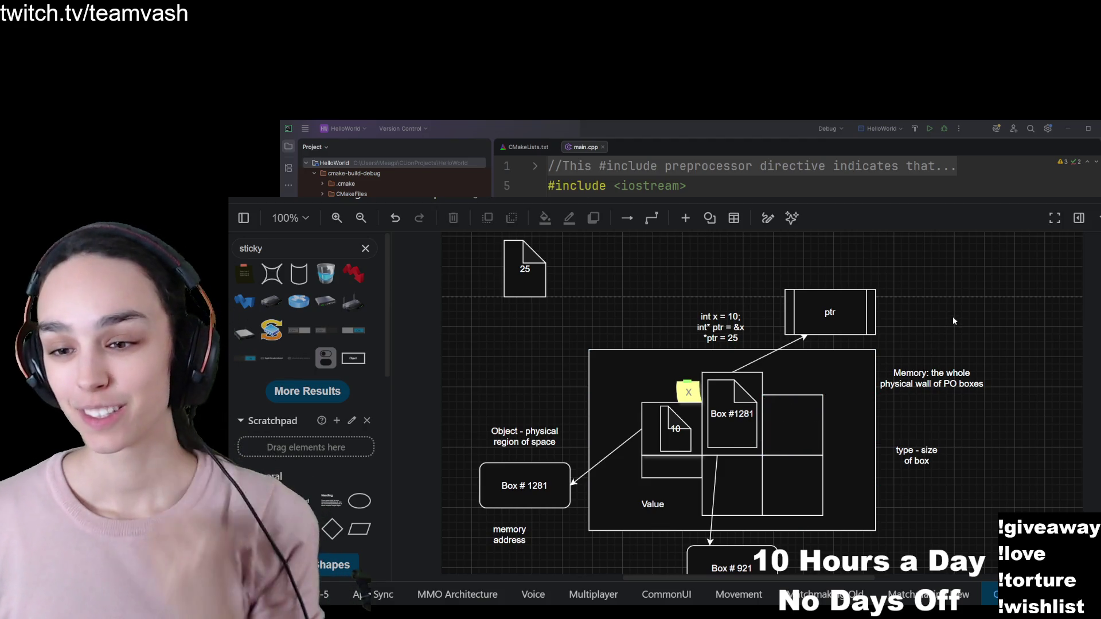
pyautogui.click(525, 422)
pyautogui.click(699, 333)
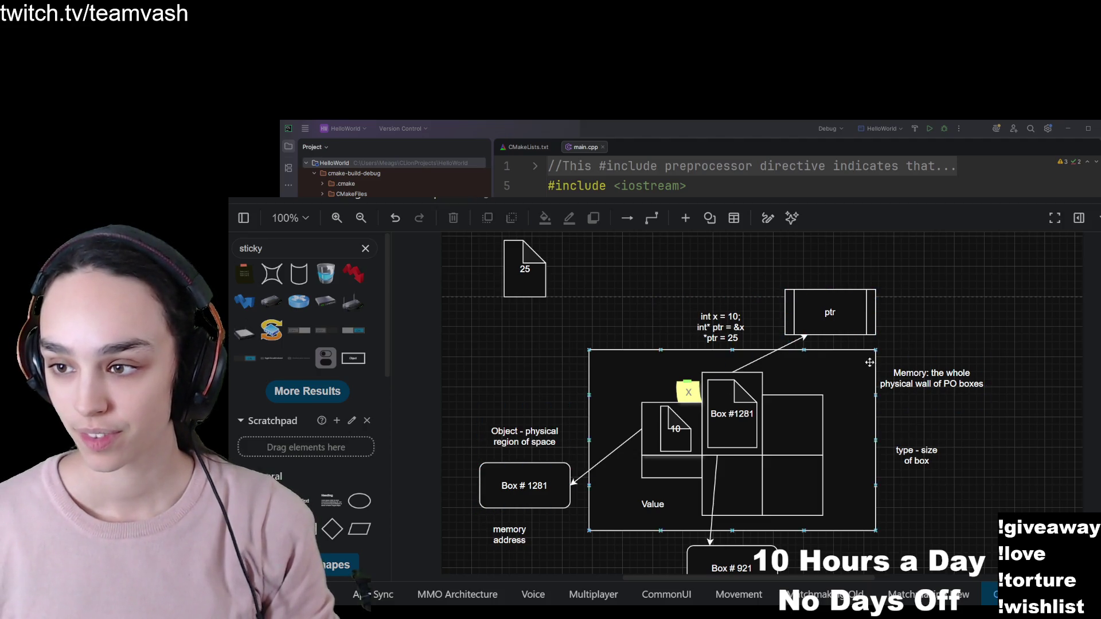
pyautogui.click(849, 311)
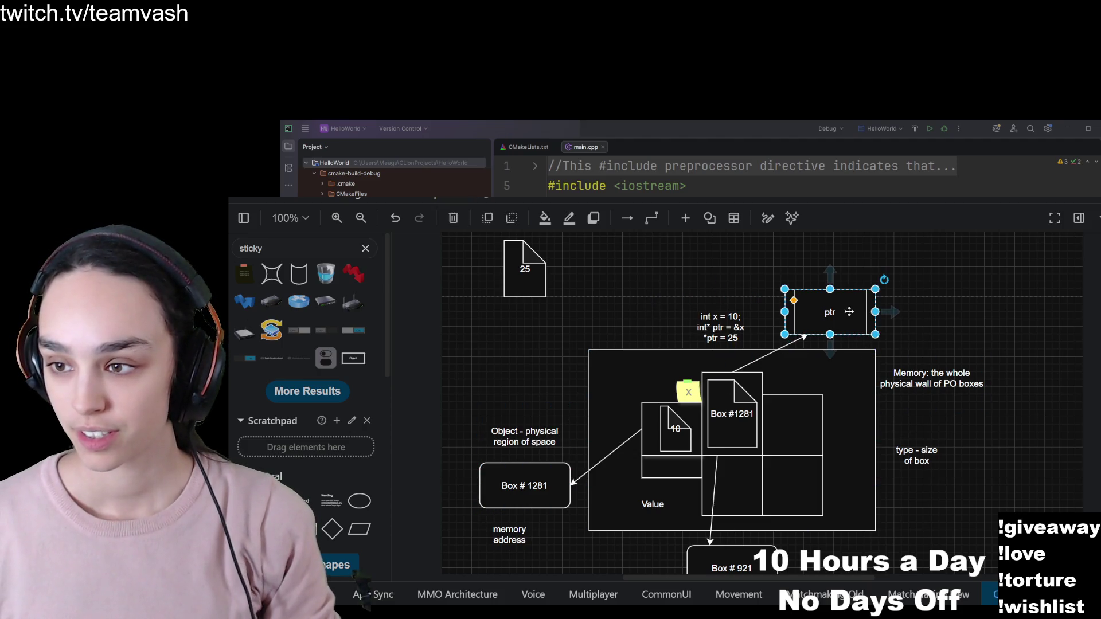
pyautogui.click(855, 362)
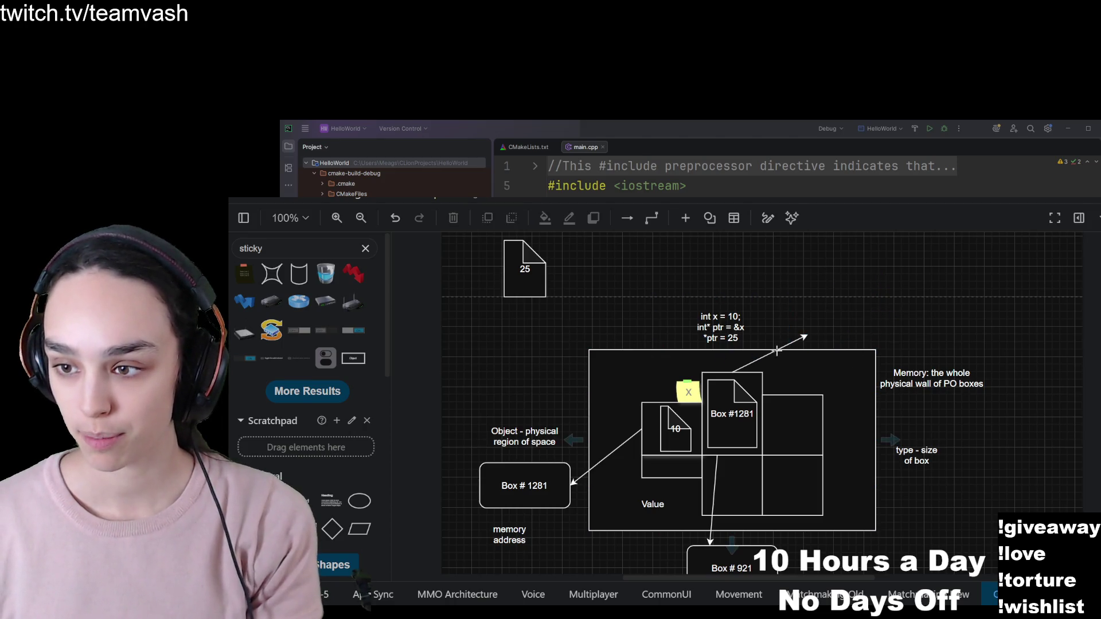
# - Copy the x sticky note, relabel it 'ptr', and place it on the Box #1281 document
pyautogui.click(695, 392)
pyautogui.moveTo(695, 392); pyautogui.dragTo(847, 294)
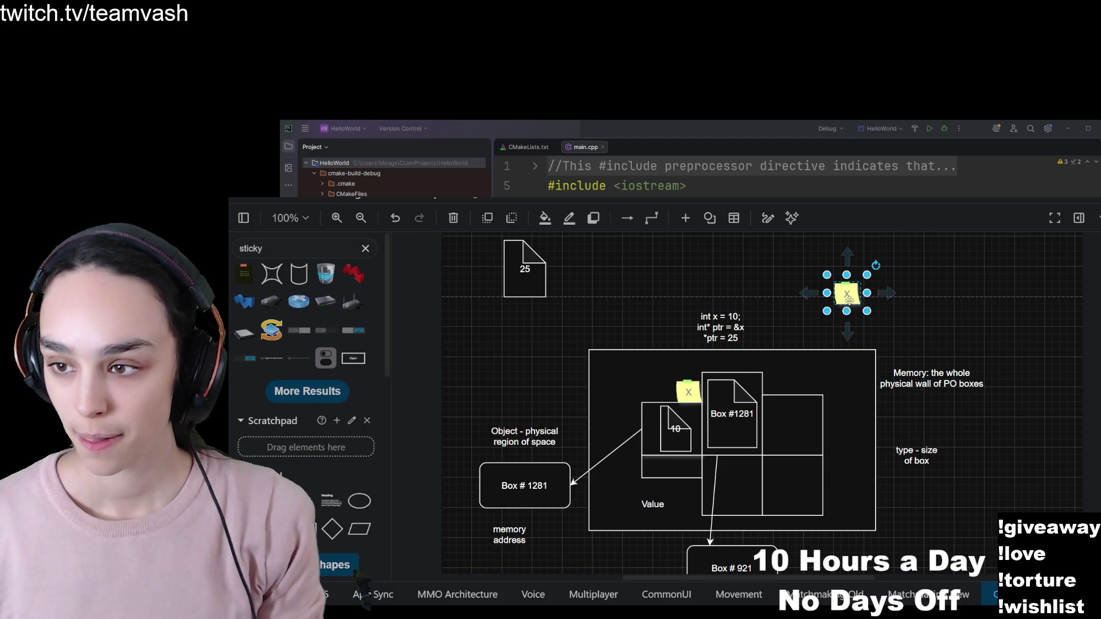
pyautogui.doubleClick(847, 294)
pyautogui.write('ptr')
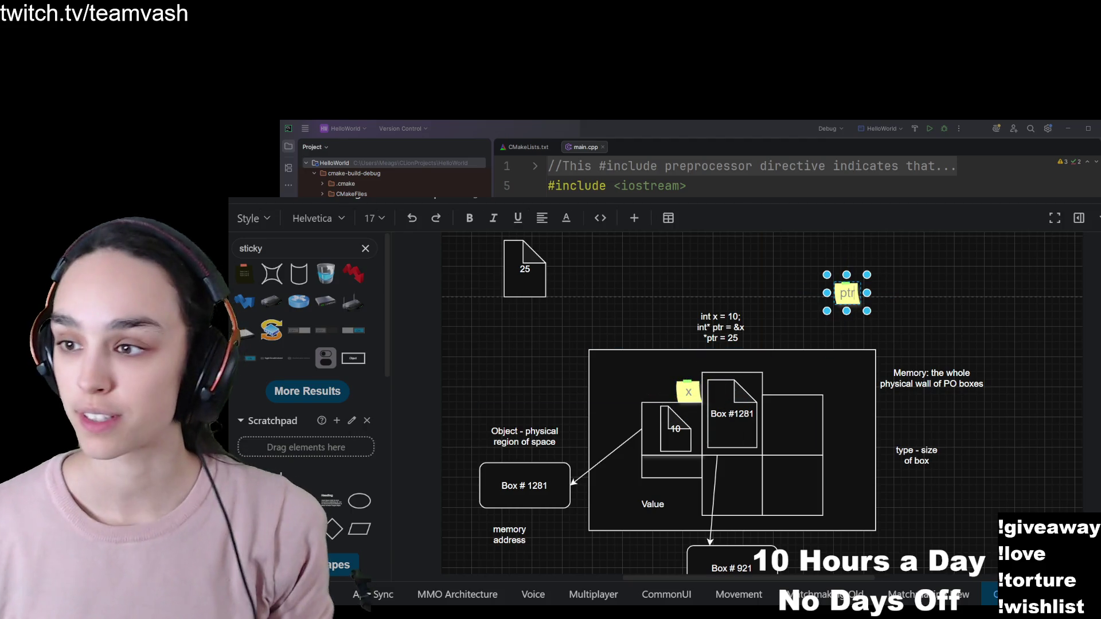
pyautogui.moveTo(846, 294)
pyautogui.mouseDown()
pyautogui.moveTo(717, 386)
pyautogui.moveTo(753, 387)
pyautogui.mouseUp()
pyautogui.click(885, 245)
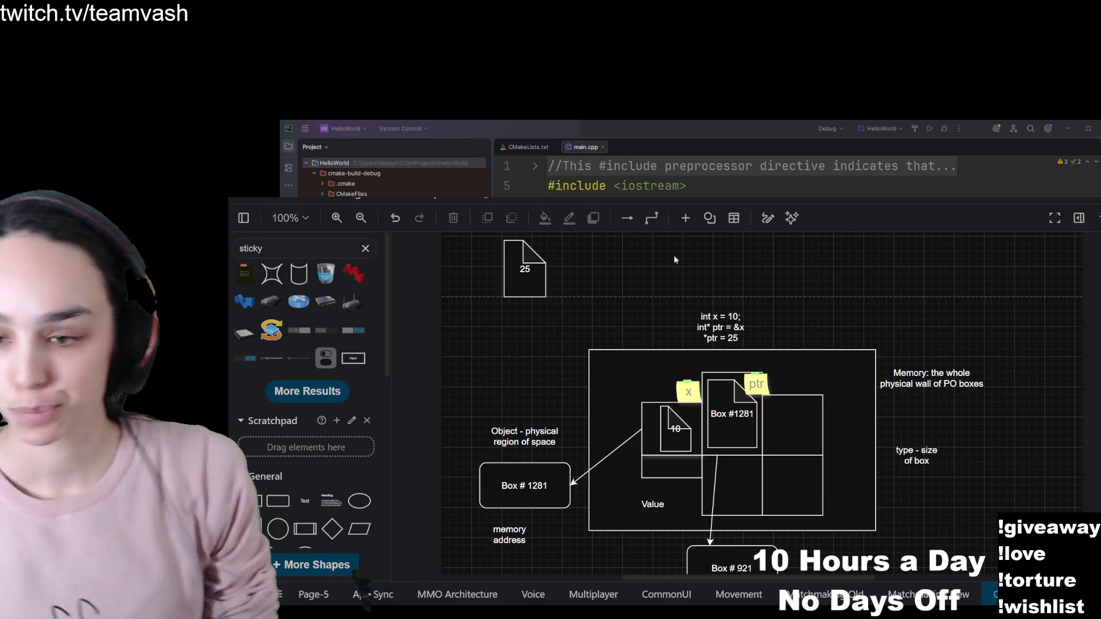
pyautogui.click(645, 502)
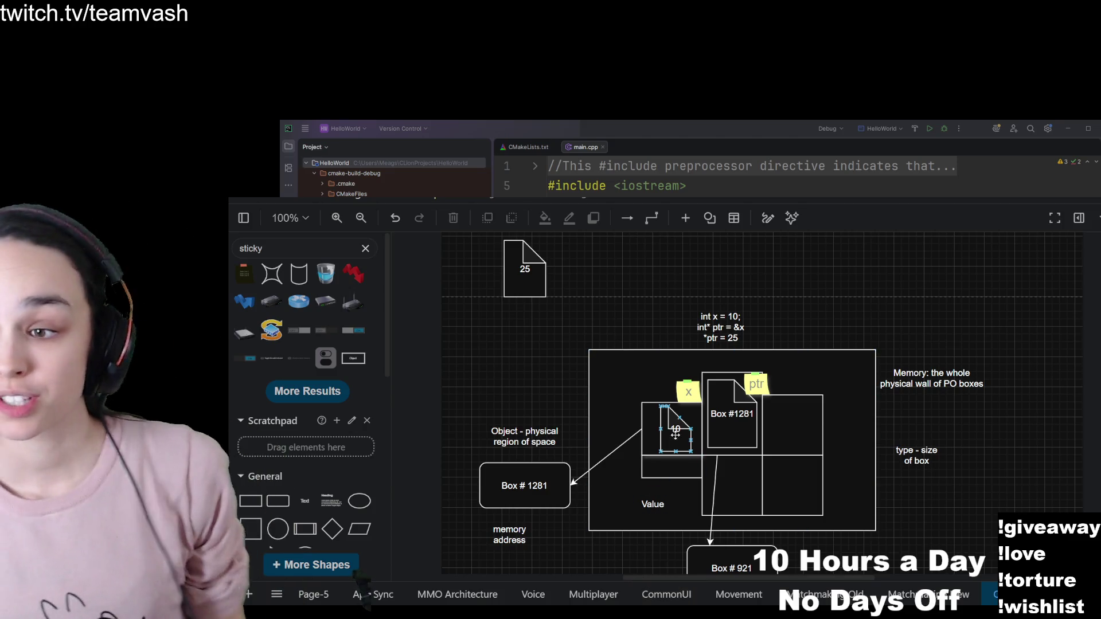
pyautogui.click(650, 422)
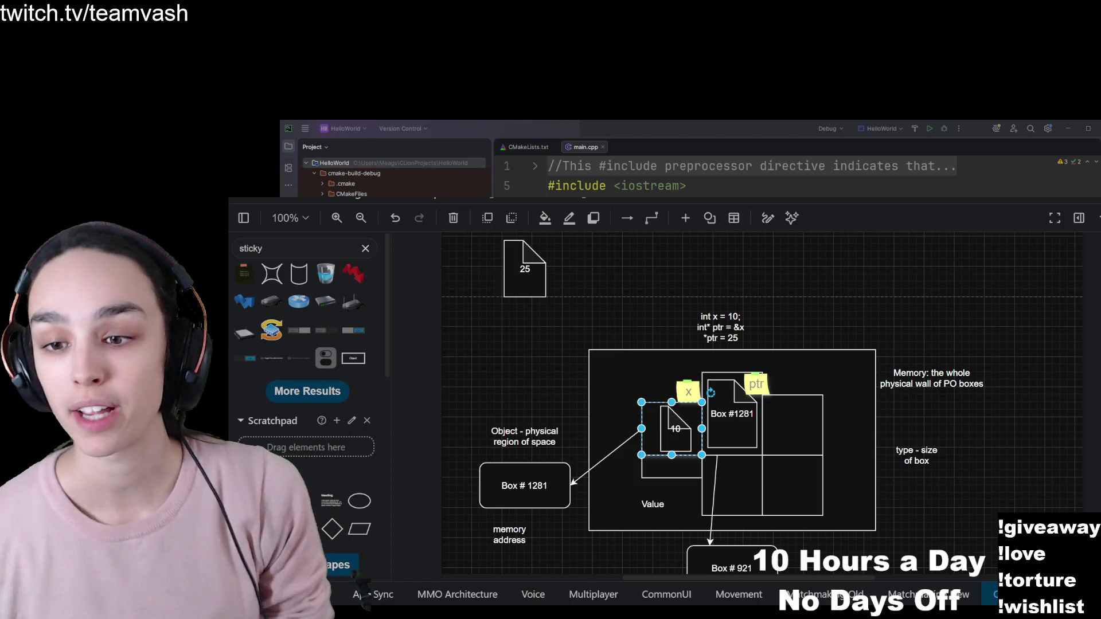
pyautogui.click(524, 501)
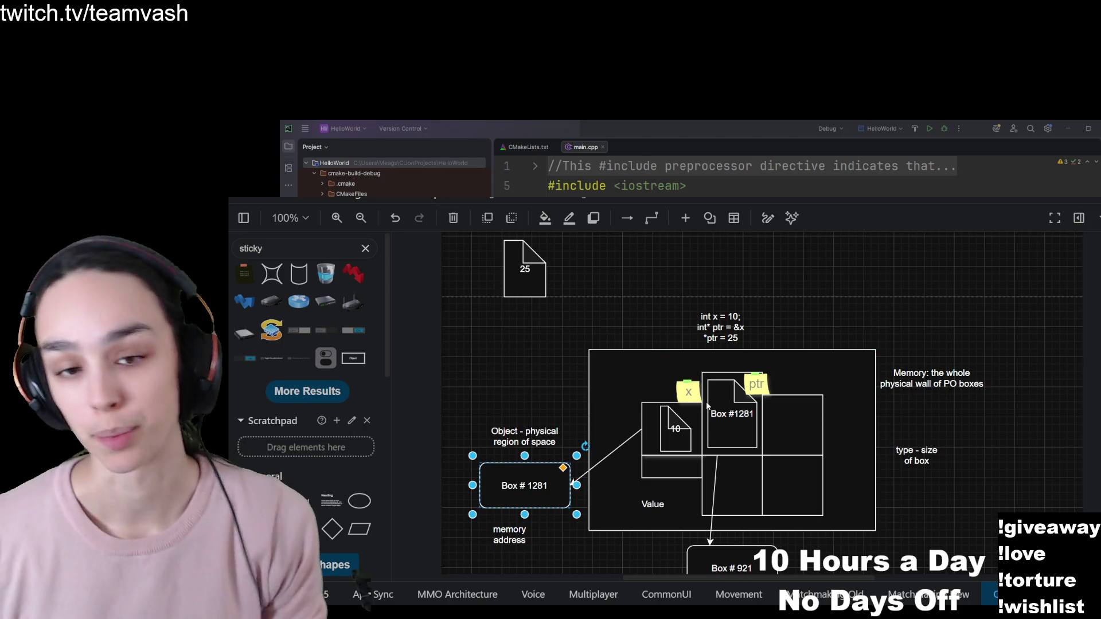
pyautogui.click(721, 325)
pyautogui.click(676, 269)
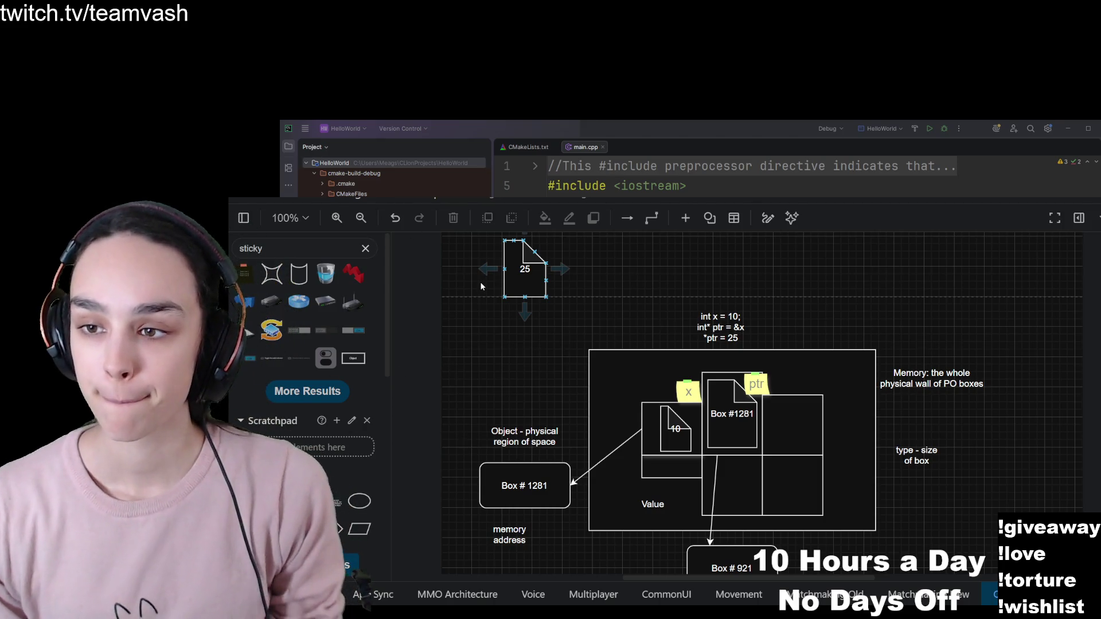
pyautogui.click(509, 464)
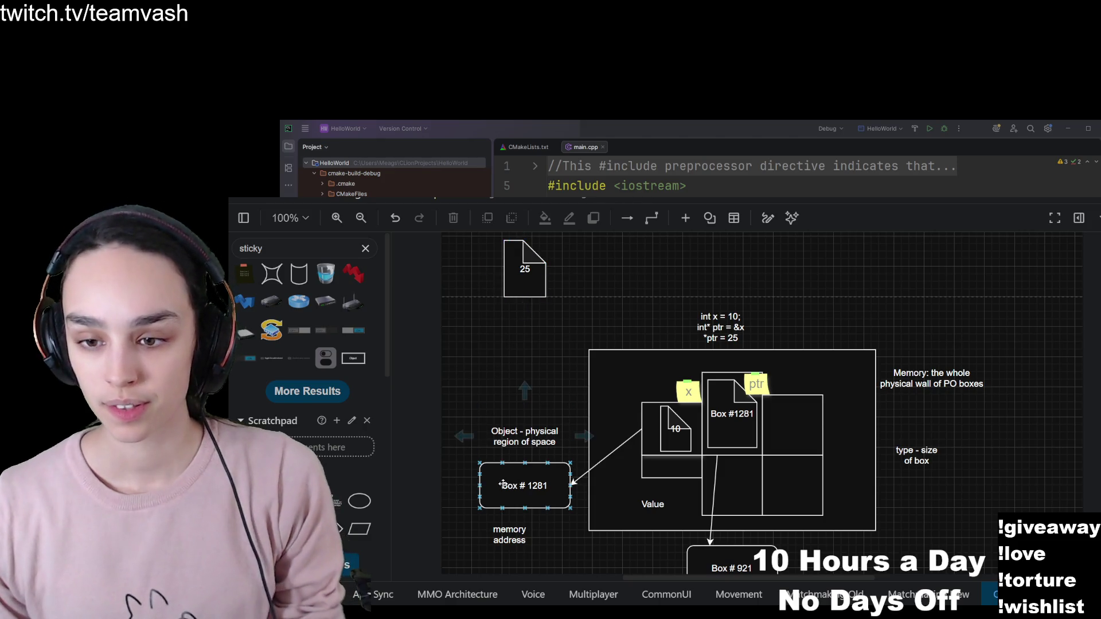
pyautogui.click(500, 485)
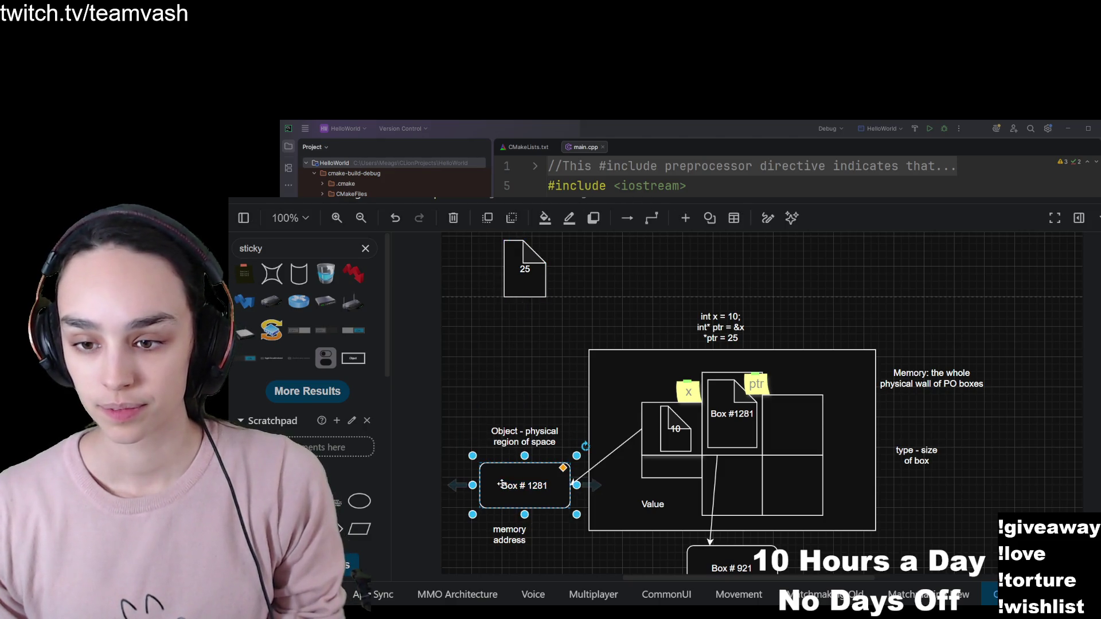
pyautogui.click(405, 357)
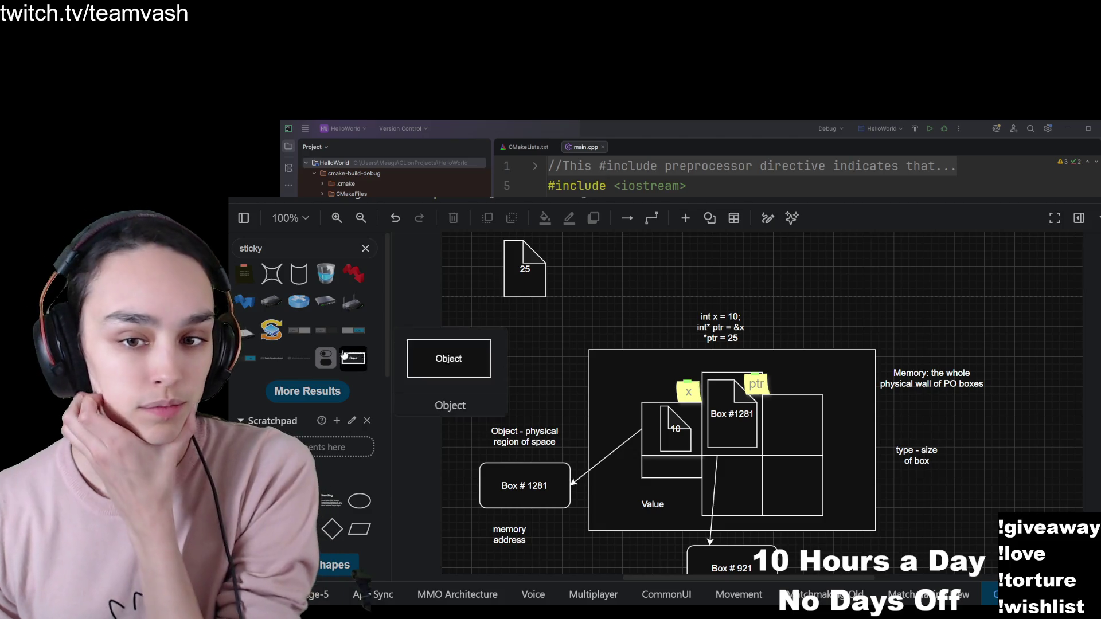
pyautogui.moveTo(254, 333)
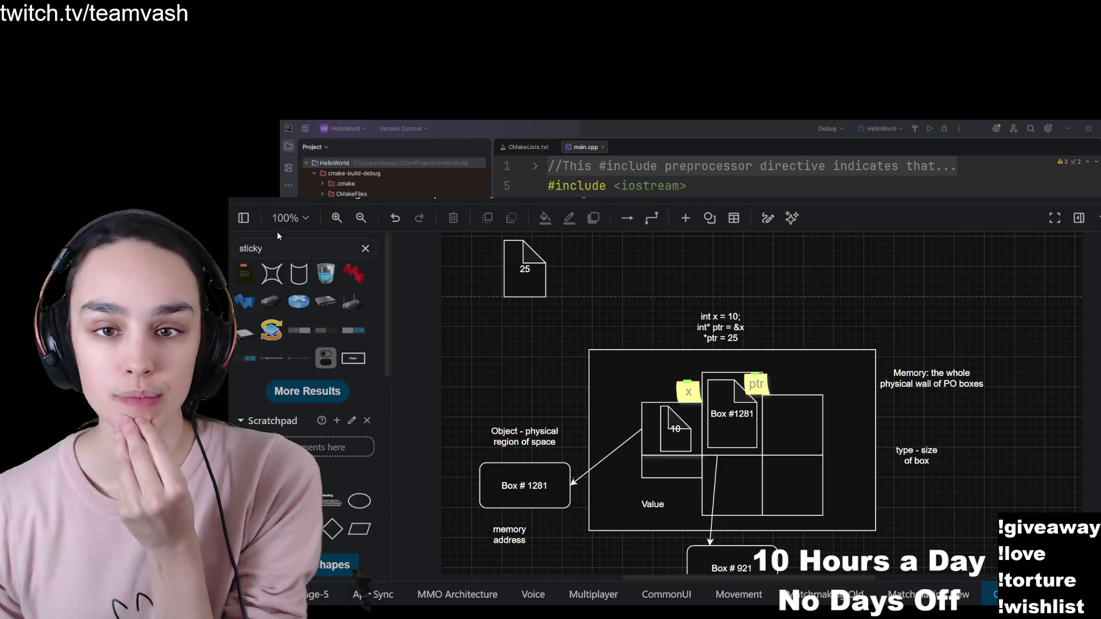
pyautogui.click(339, 245)
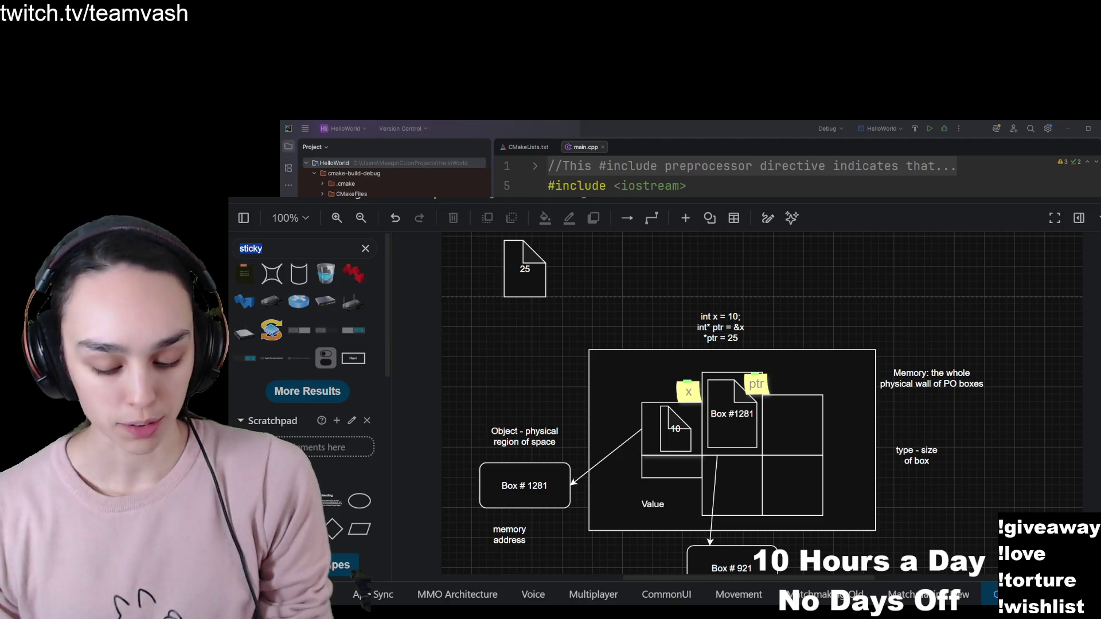
# - Search the shape library for 'engraving', browse the results, then clear the search
pyautogui.write('engraving')
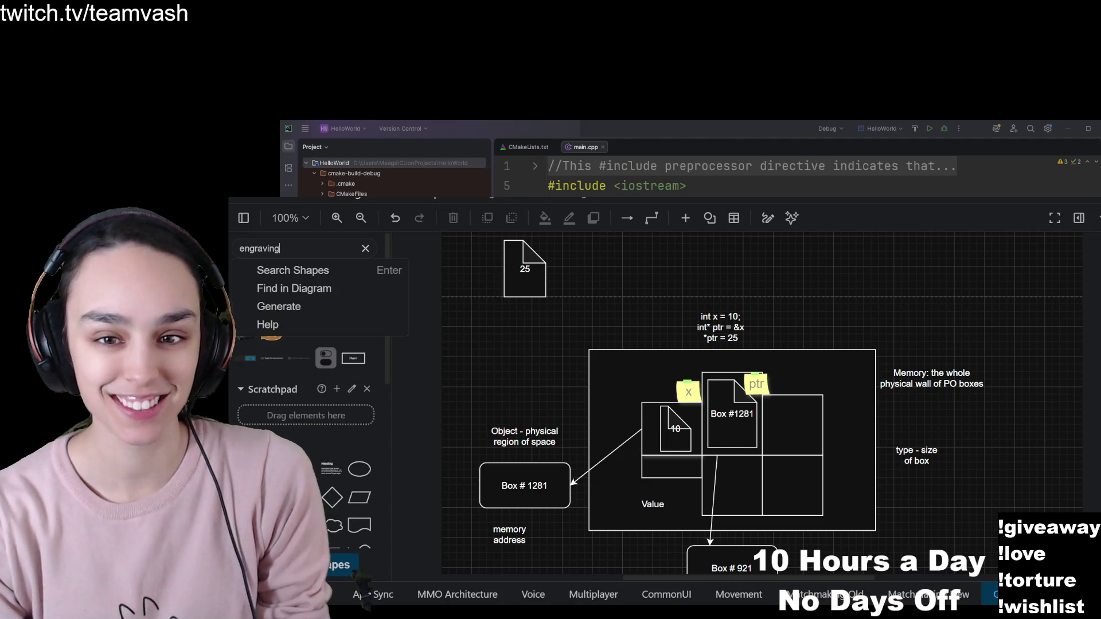
pyautogui.press('Return')
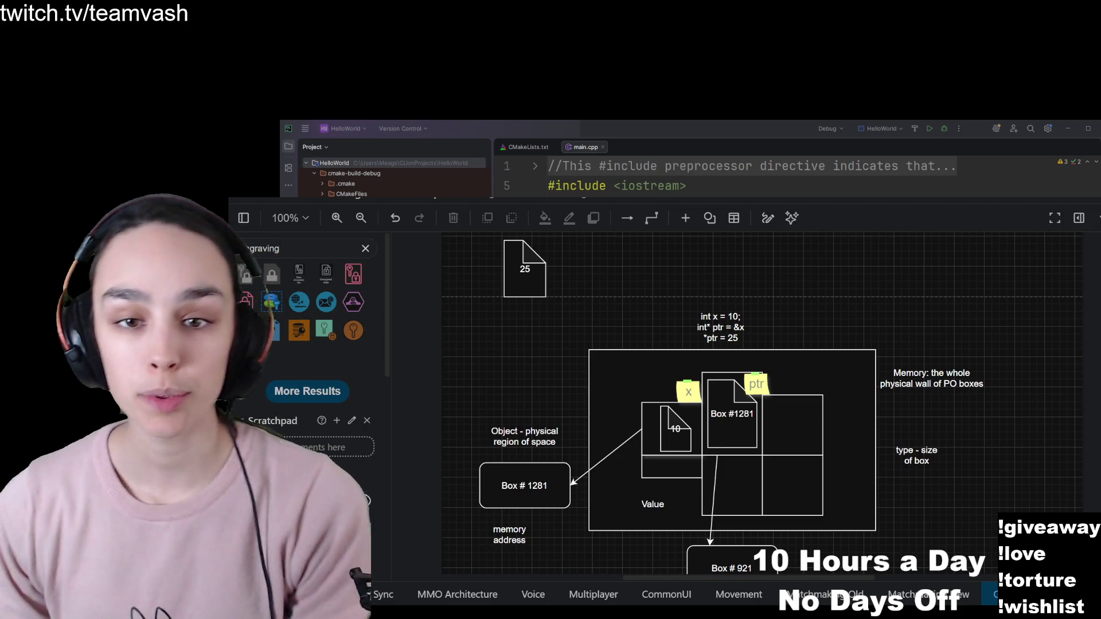
pyautogui.scroll(-1, 279, 319)
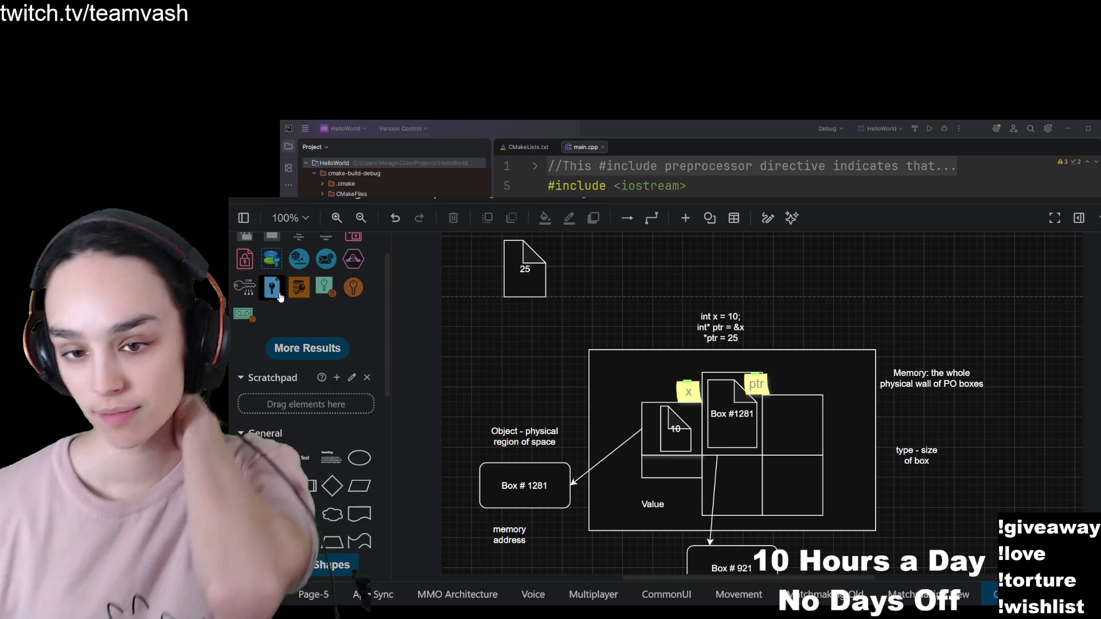
pyautogui.scroll(-3, 279, 298)
pyautogui.scroll(-4, 284, 302)
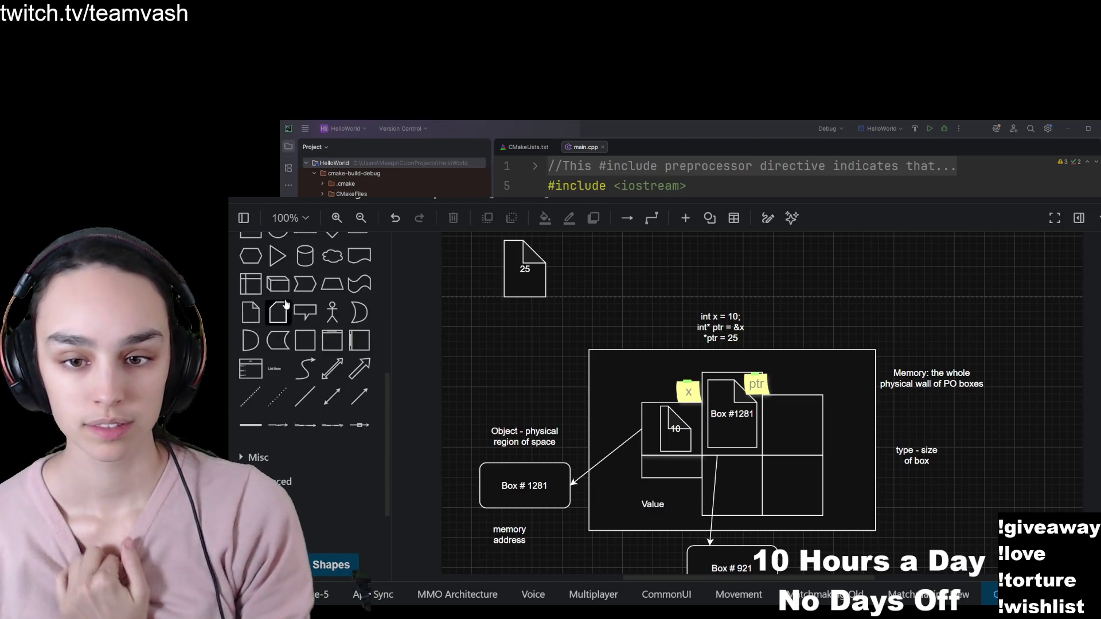
pyautogui.scroll(5, 298, 316)
pyautogui.scroll(-5, 311, 331)
pyautogui.scroll(5, 312, 332)
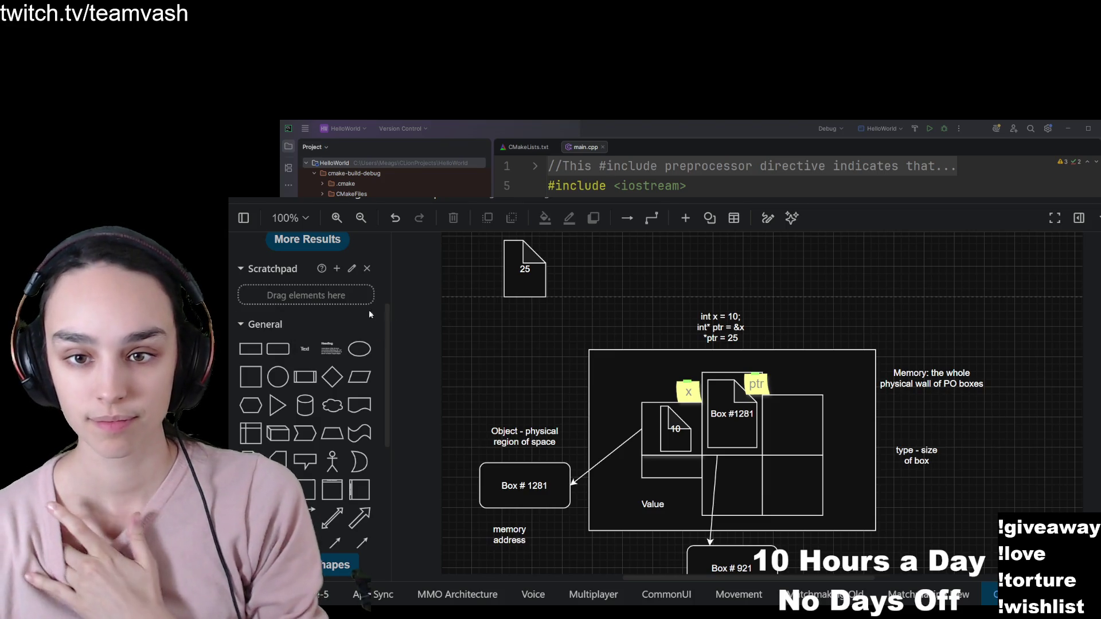
pyautogui.scroll(4, 307, 298)
pyautogui.click(365, 248)
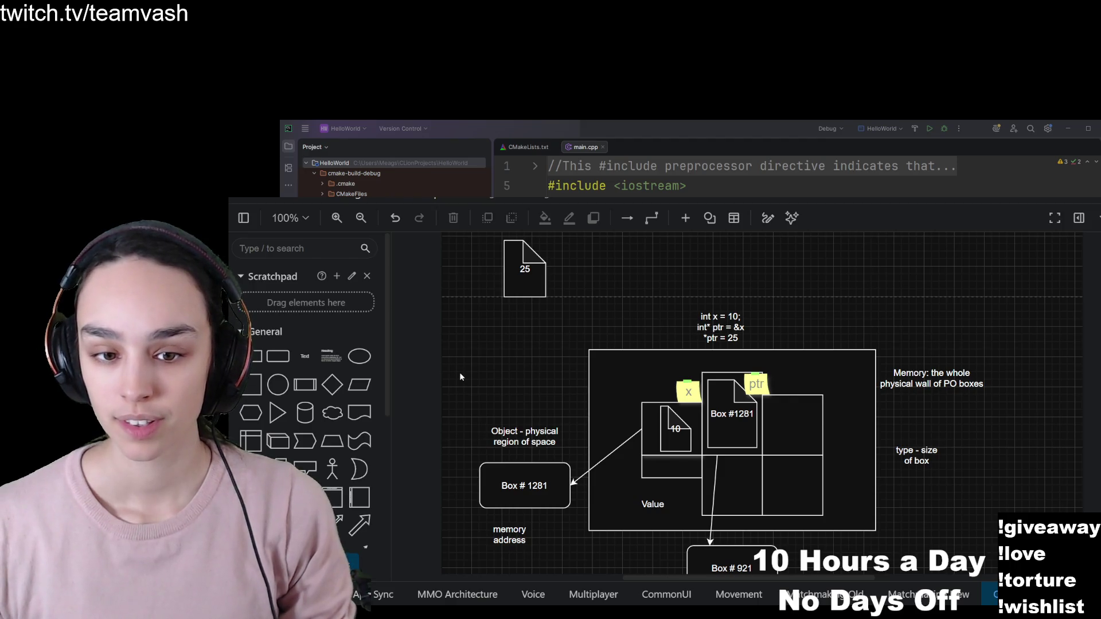
pyautogui.press('/')
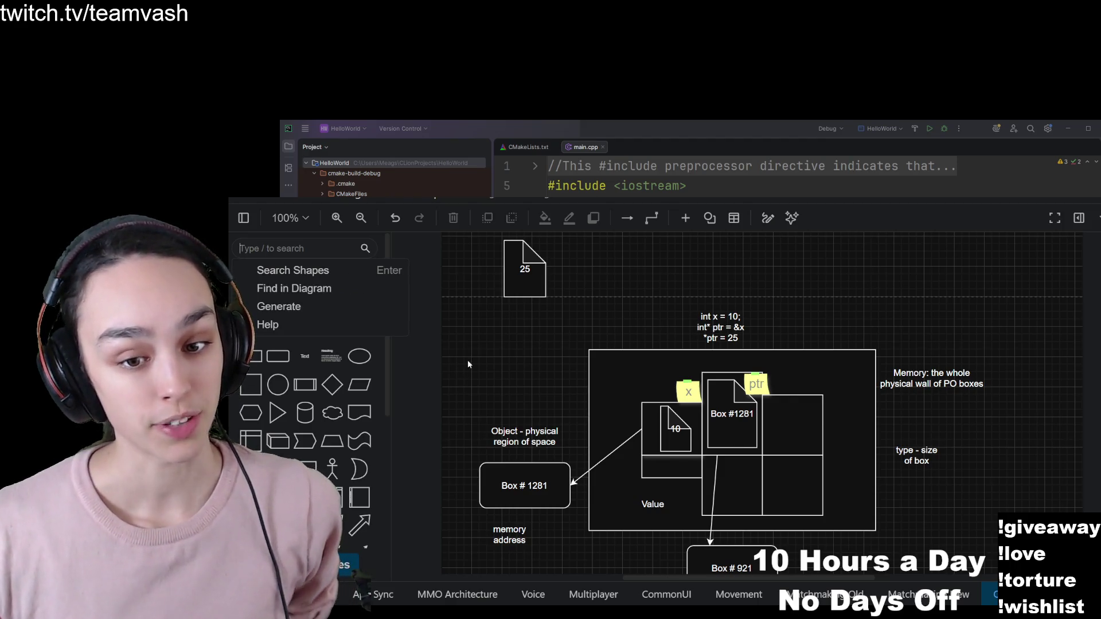
pyautogui.click(643, 425)
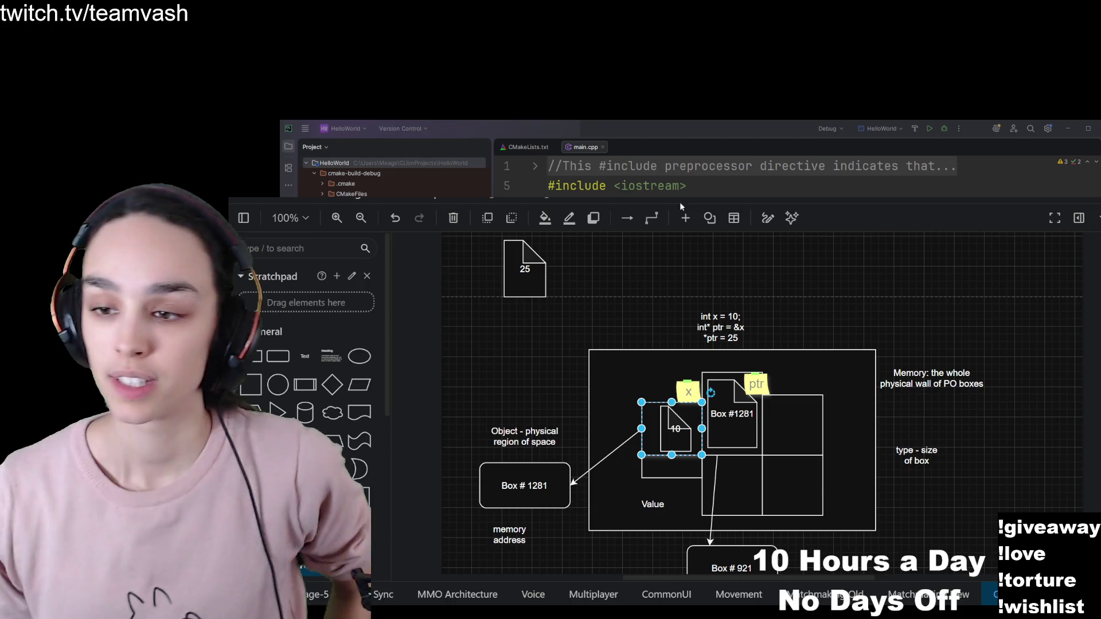
pyautogui.click(786, 429)
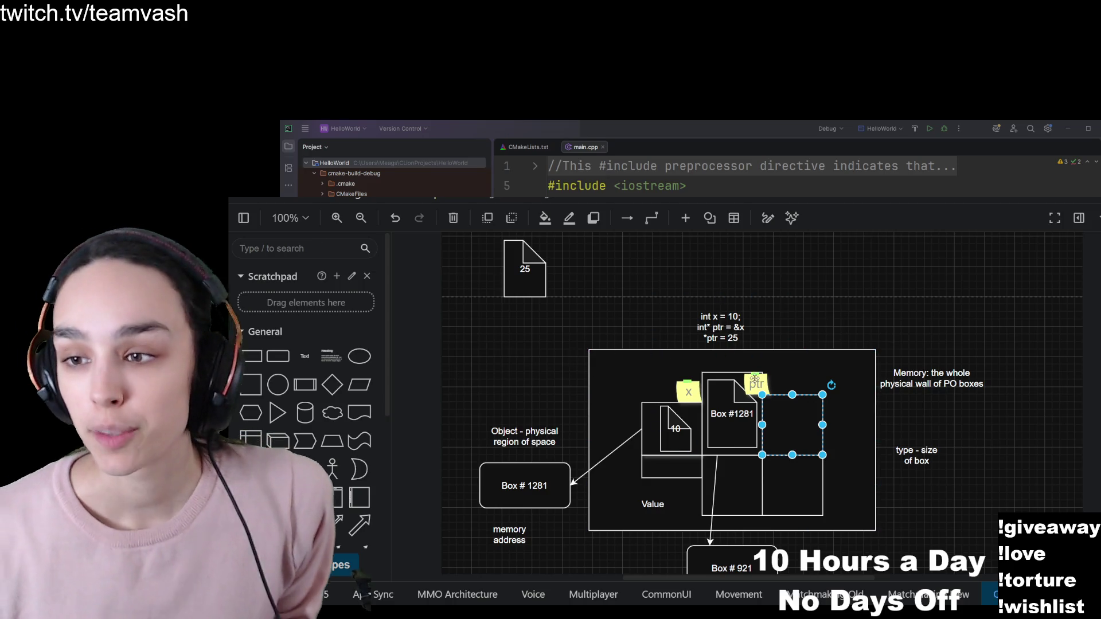
pyautogui.click(864, 259)
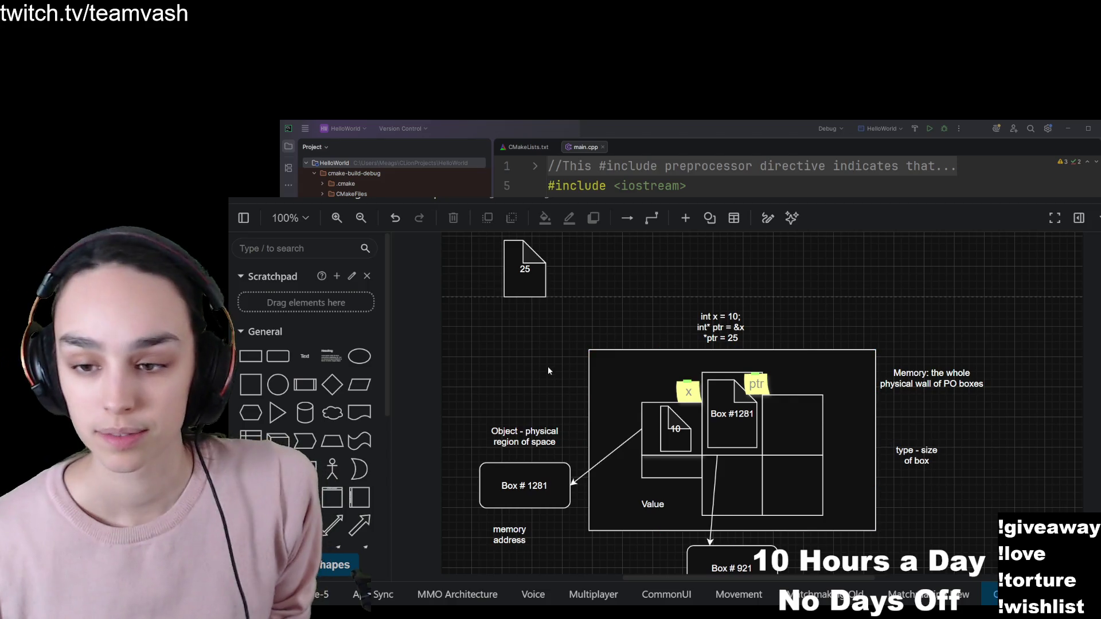
pyautogui.moveTo(508, 490)
pyautogui.mouseDown()
pyautogui.moveTo(522, 481)
pyautogui.moveTo(508, 495)
pyautogui.moveTo(518, 491)
pyautogui.mouseUp()
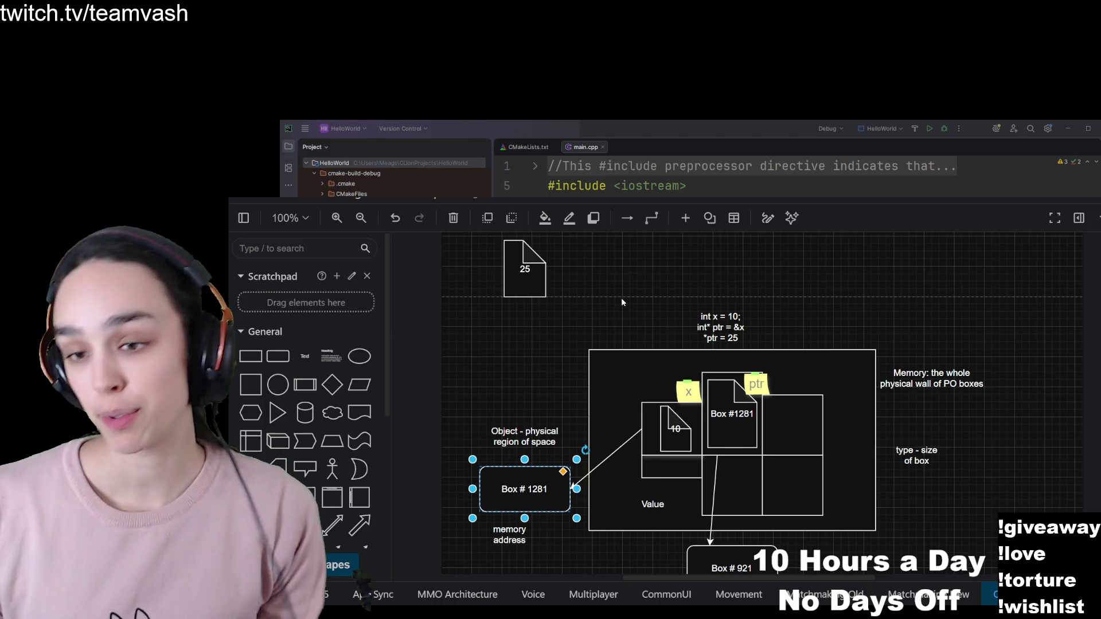
pyautogui.moveTo(535, 505); pyautogui.dragTo(542, 506)
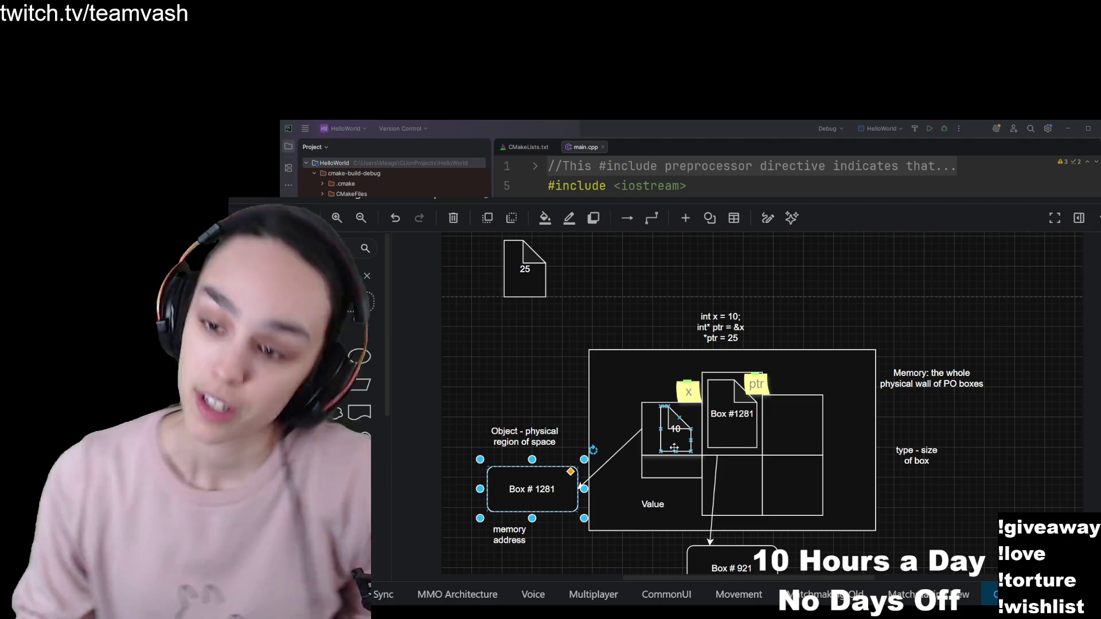
pyautogui.click(826, 296)
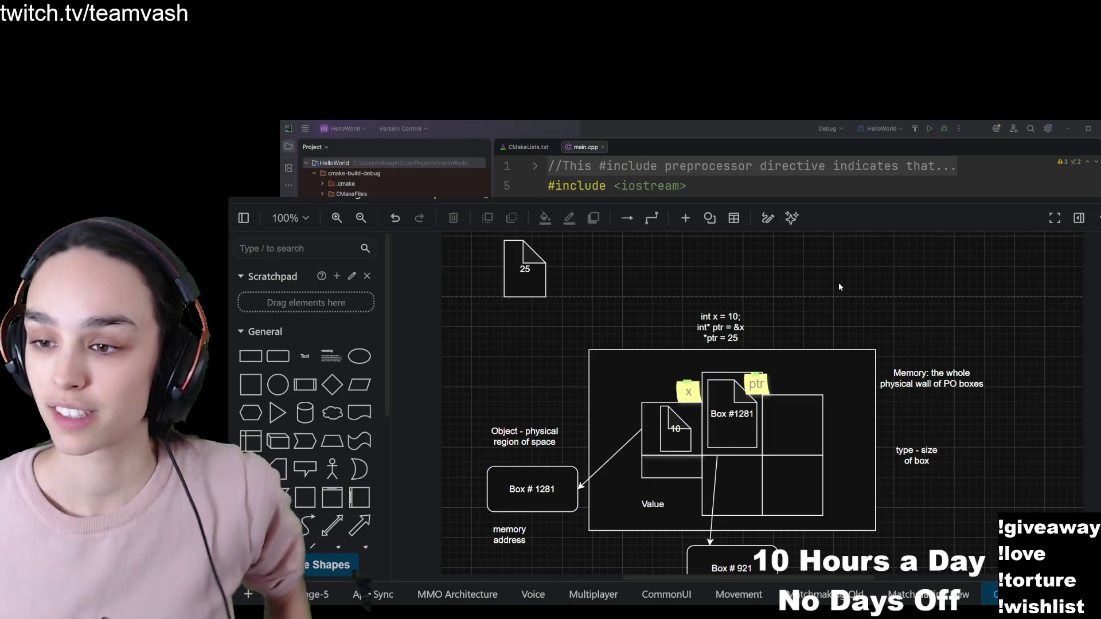
pyautogui.moveTo(570, 480); pyautogui.dragTo(561, 480)
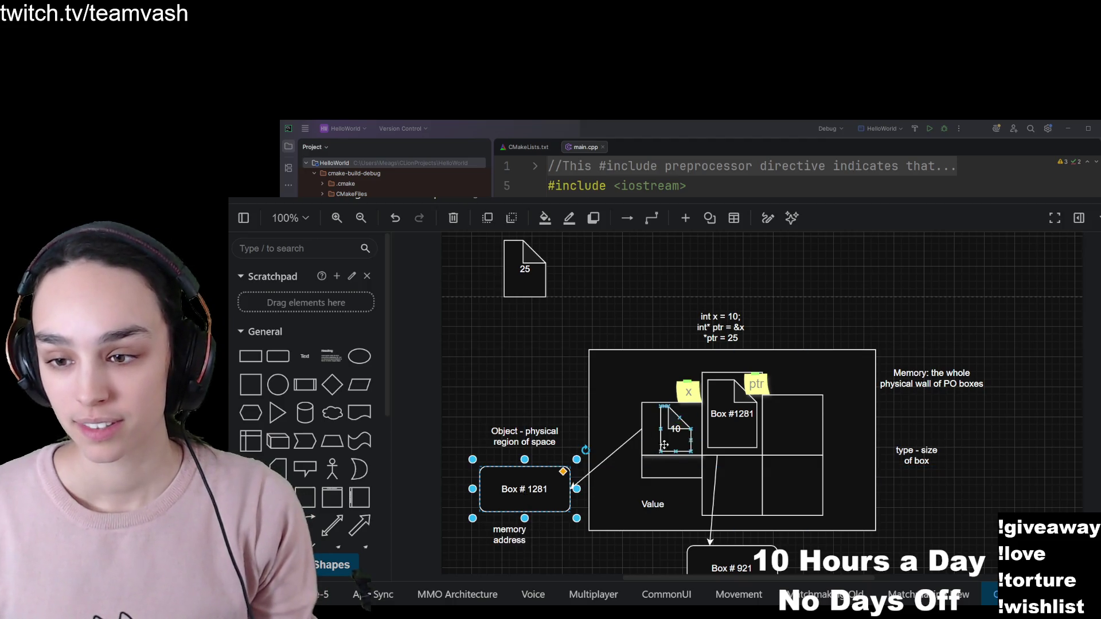
pyautogui.click(648, 436)
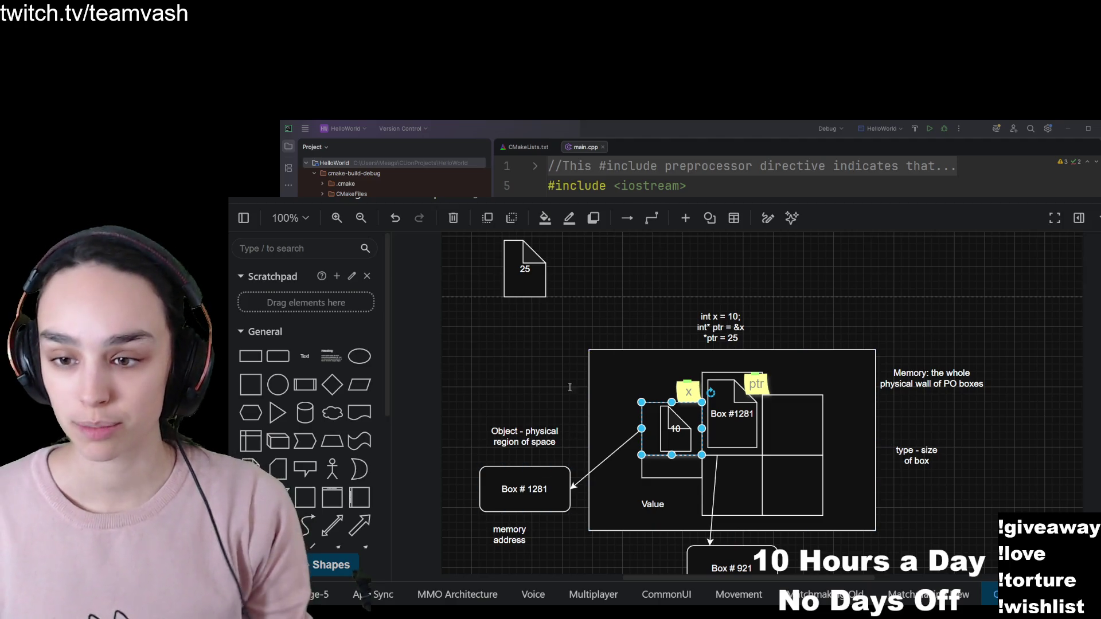
pyautogui.click(794, 424)
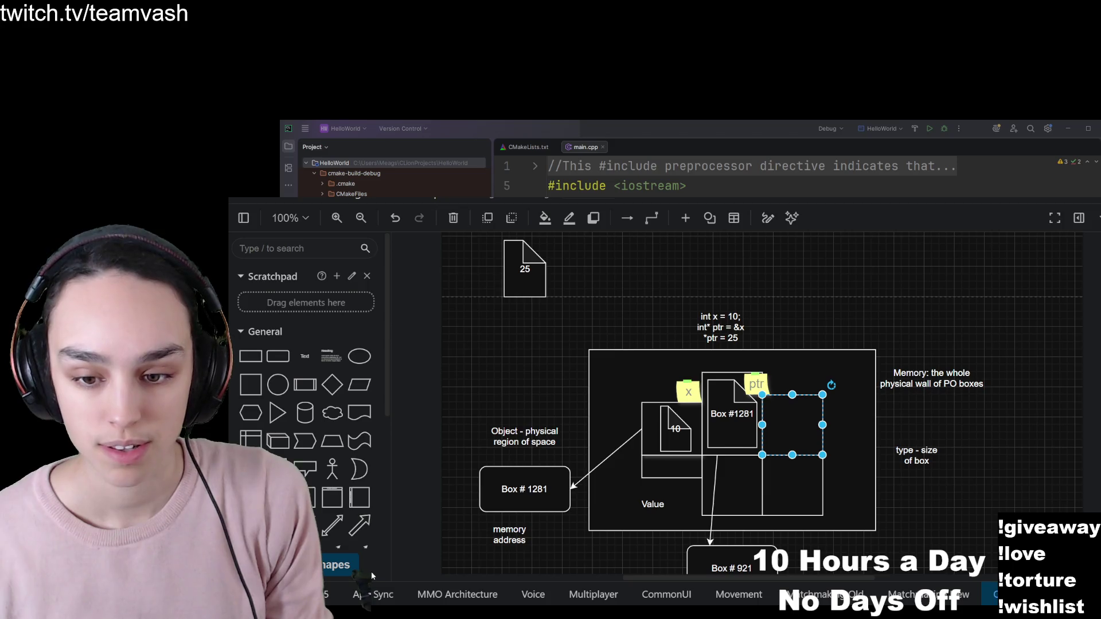
pyautogui.hotkey('ctrl', 'z')
pyautogui.hotkey('ctrl', 'z')
pyautogui.hotkey('ctrl', 'z')
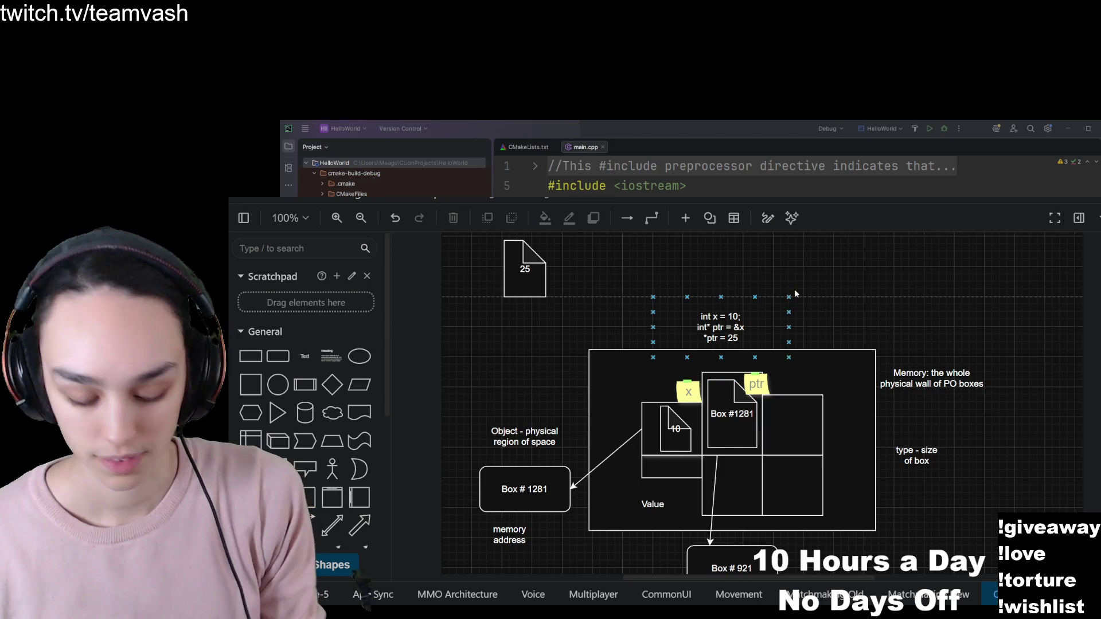
# - Select the large Memory rectangle, then switch to CLion's main.cpp editor
pyautogui.hotkey('ctrl', 'y')
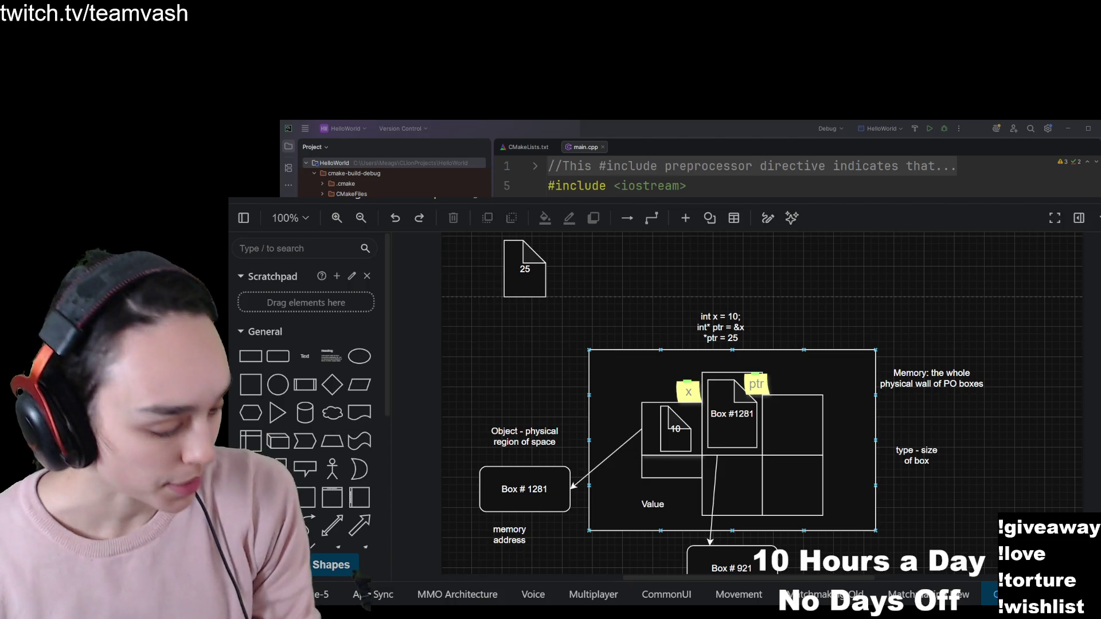
pyautogui.hotkey('alt', 'Tab')
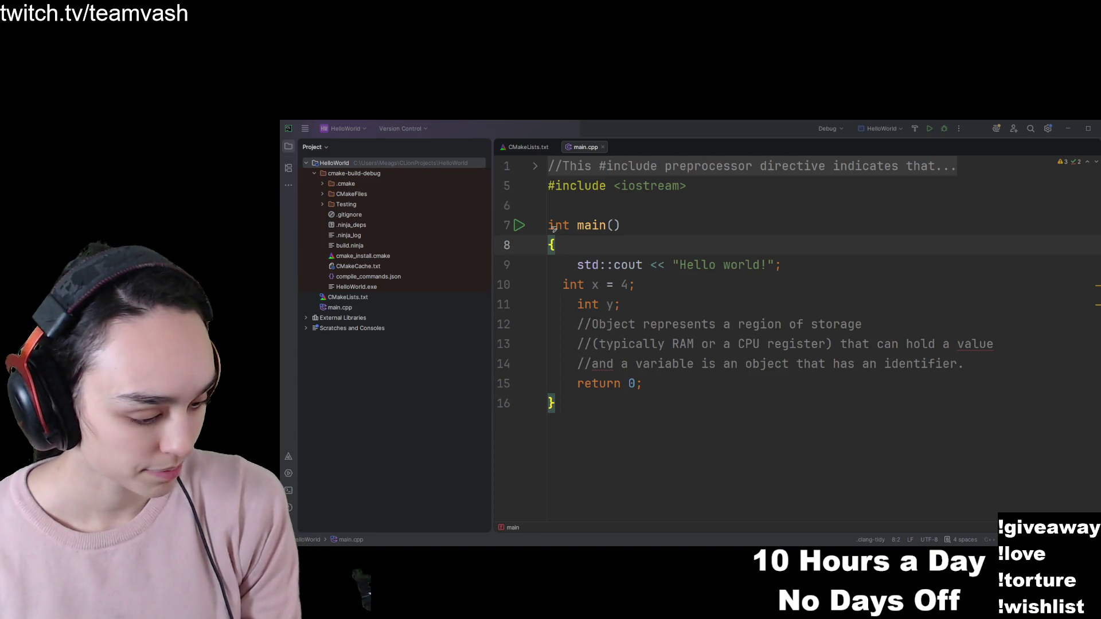
# - Switch back to draw.io and select the post-office-box wall photo
pyautogui.hotkey('alt', 'Tab')
pyautogui.scroll(-1, 710, 545)
pyautogui.scroll(6, 710, 545)
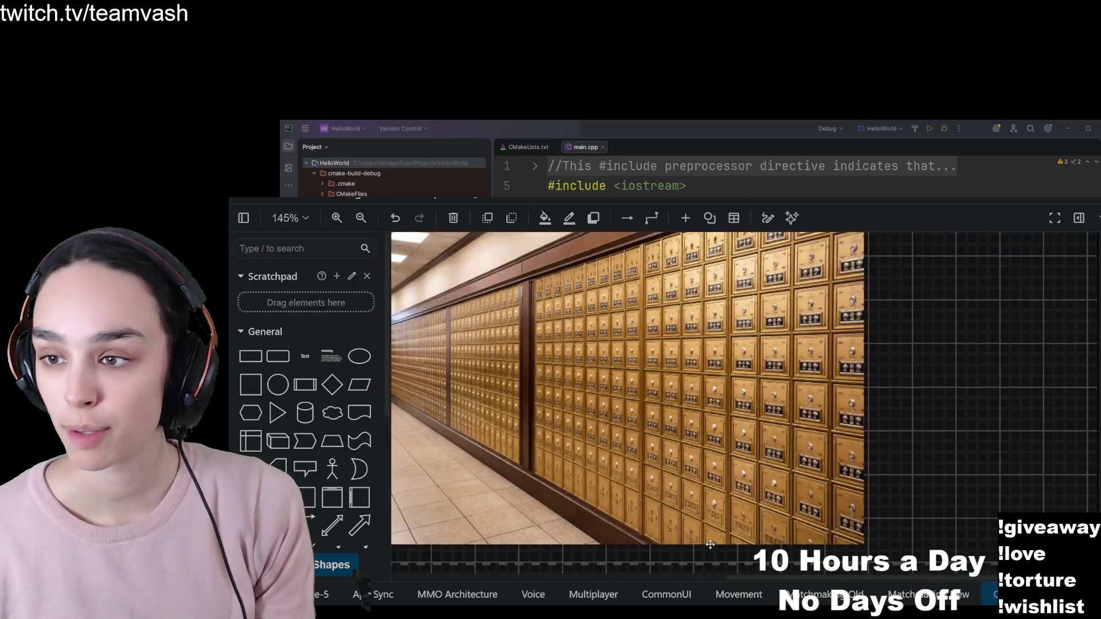
pyautogui.click(710, 544)
pyautogui.hscroll(-3, 709, 544)
pyautogui.hscroll(1, 799, 395)
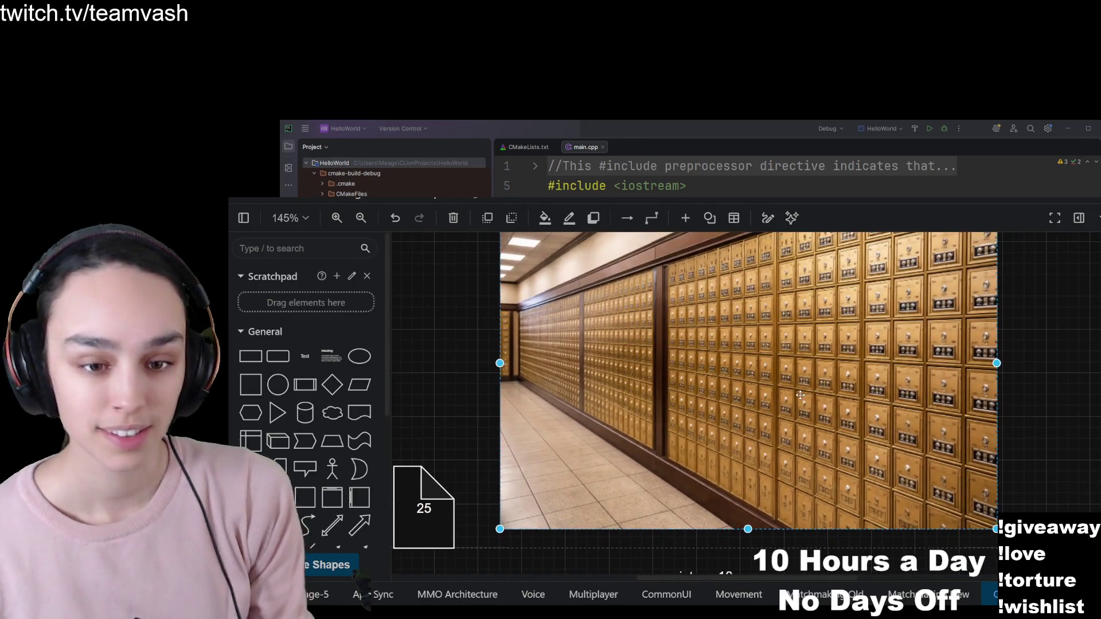
pyautogui.scroll(4, 800, 395)
pyautogui.scroll(-2, 767, 429)
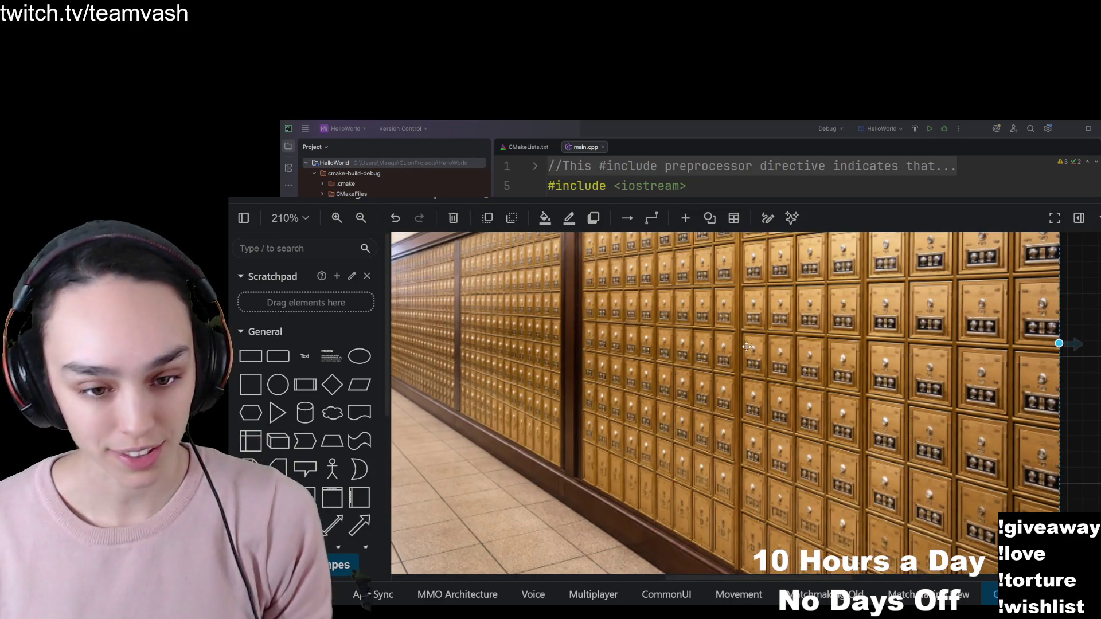
# - Zoom out to 85% so the photo sits visibly above the whole memory diagram
pyautogui.scroll(-2, 756, 379)
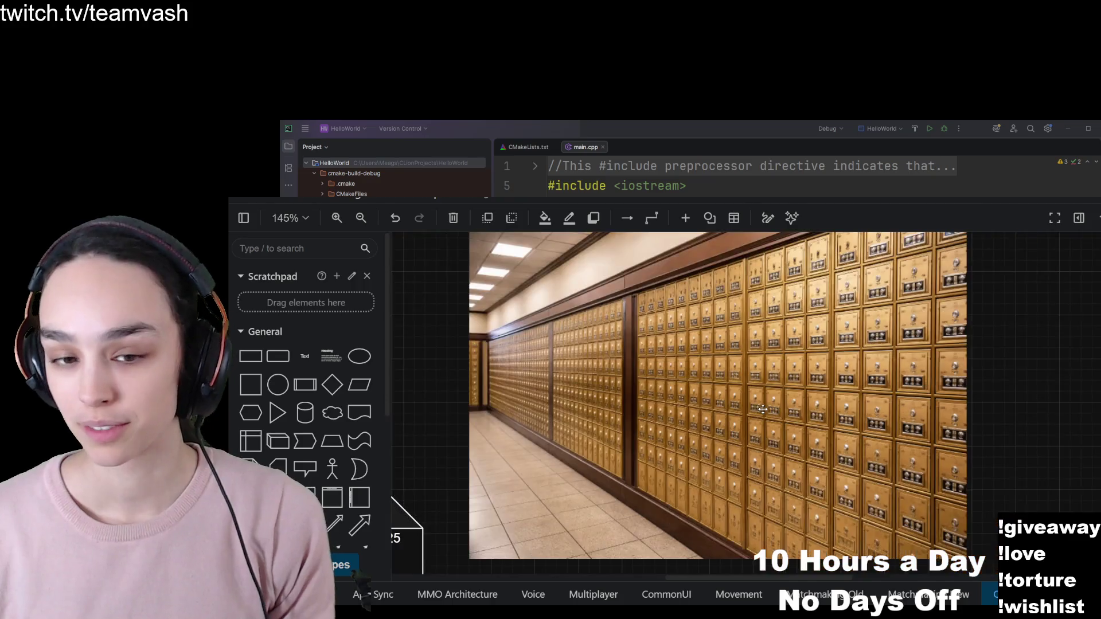
pyautogui.scroll(-10, 762, 409)
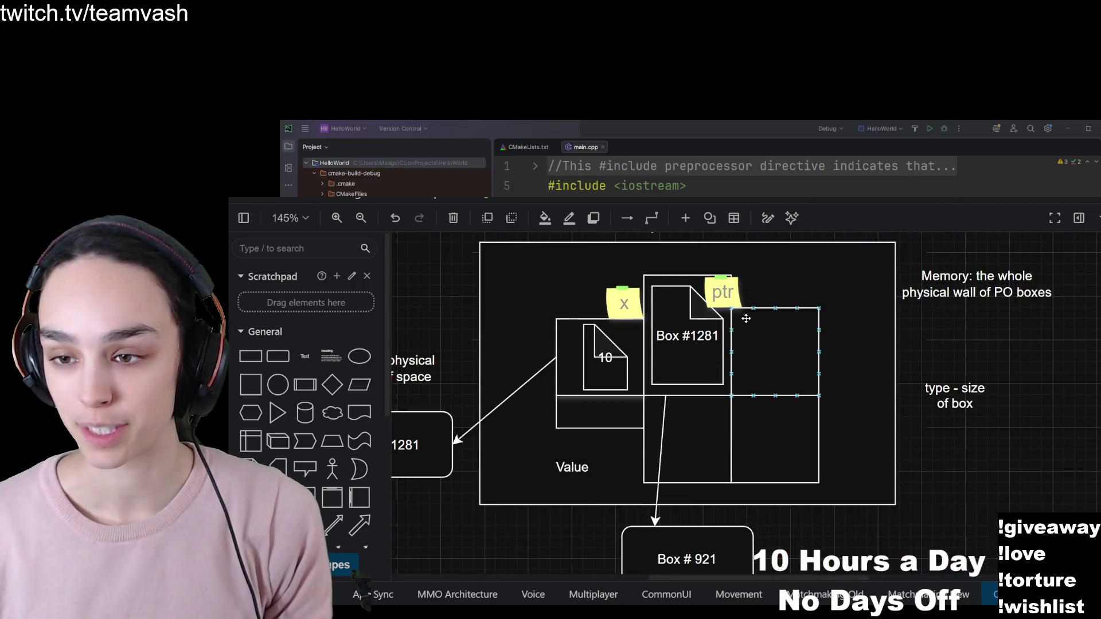
pyautogui.scroll(10, 744, 325)
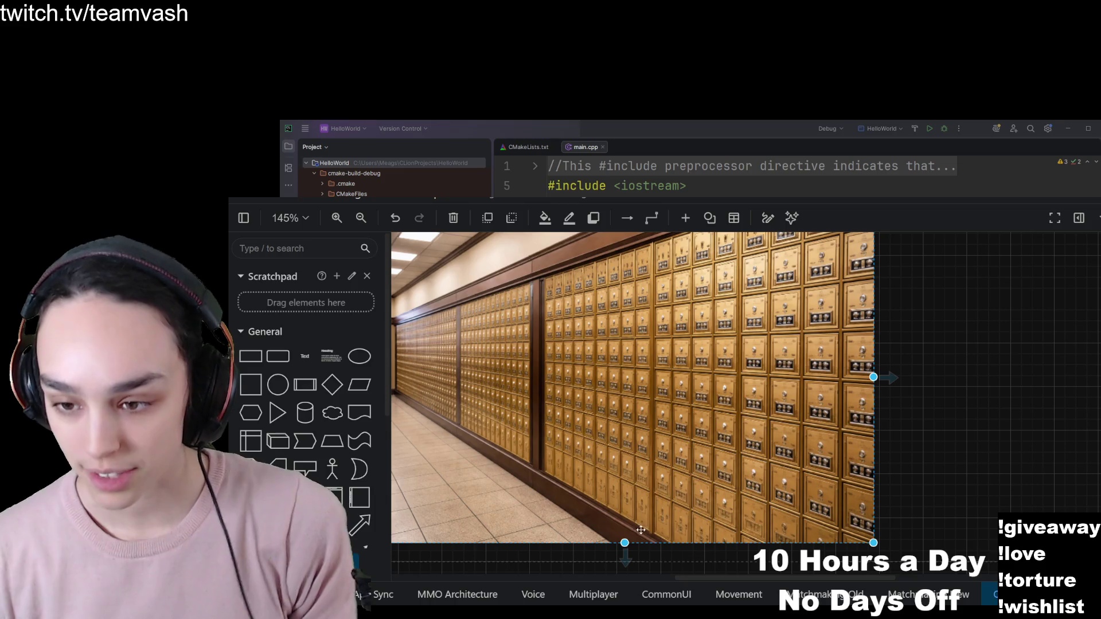
pyautogui.scroll(-5, 634, 397)
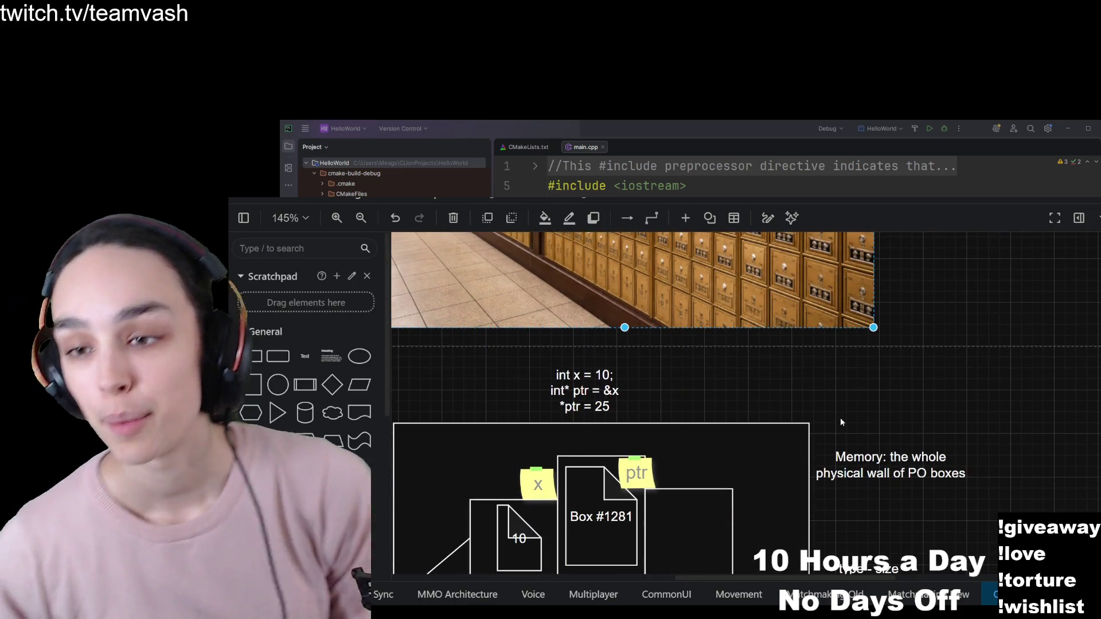
pyautogui.scroll(3, 840, 422)
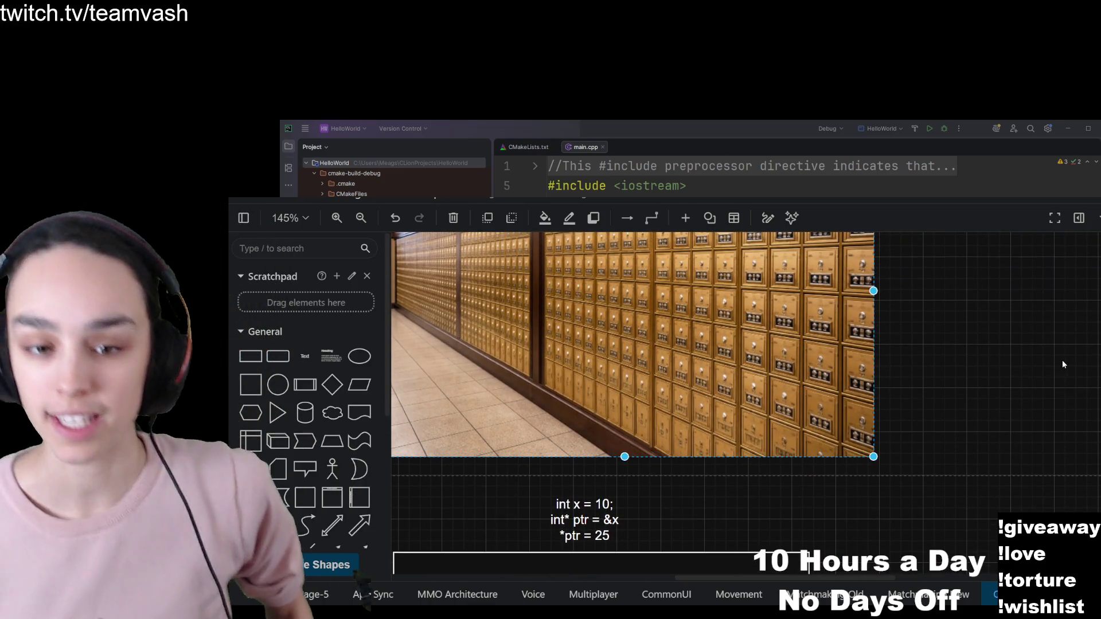
pyautogui.scroll(-5, 1062, 424)
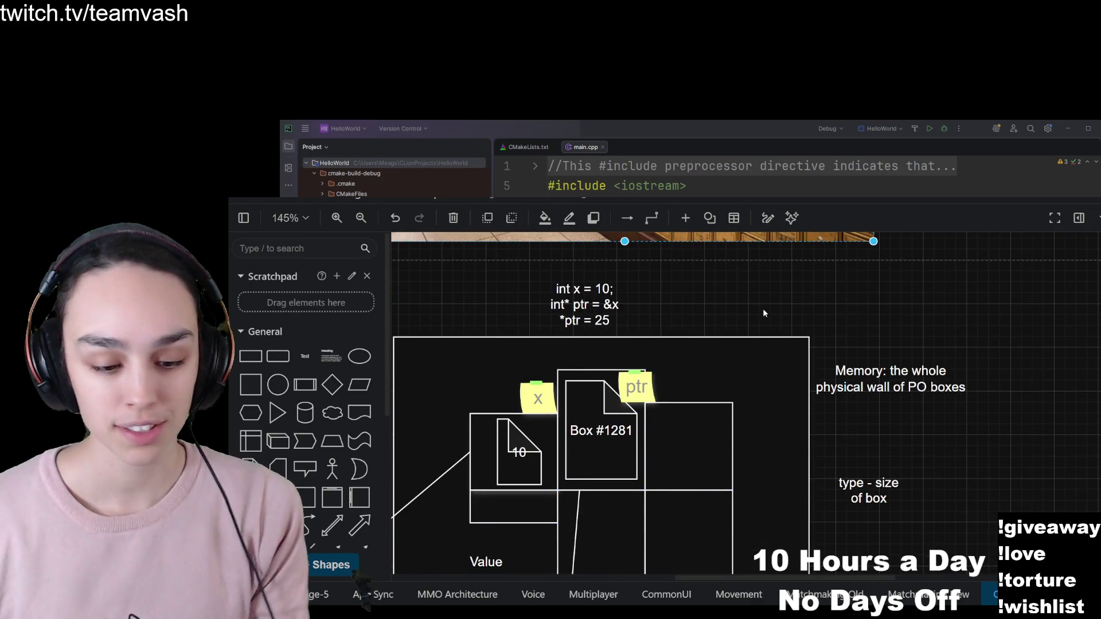
pyautogui.scroll(-4, 763, 332)
pyautogui.scroll(4, 764, 346)
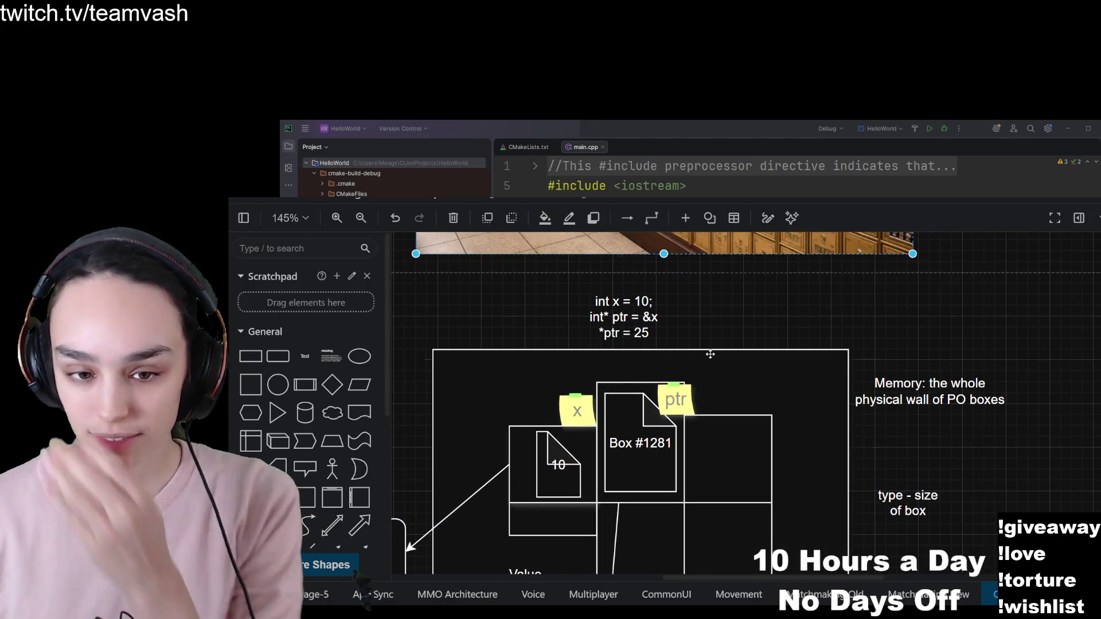
pyautogui.scroll(-3, 697, 446)
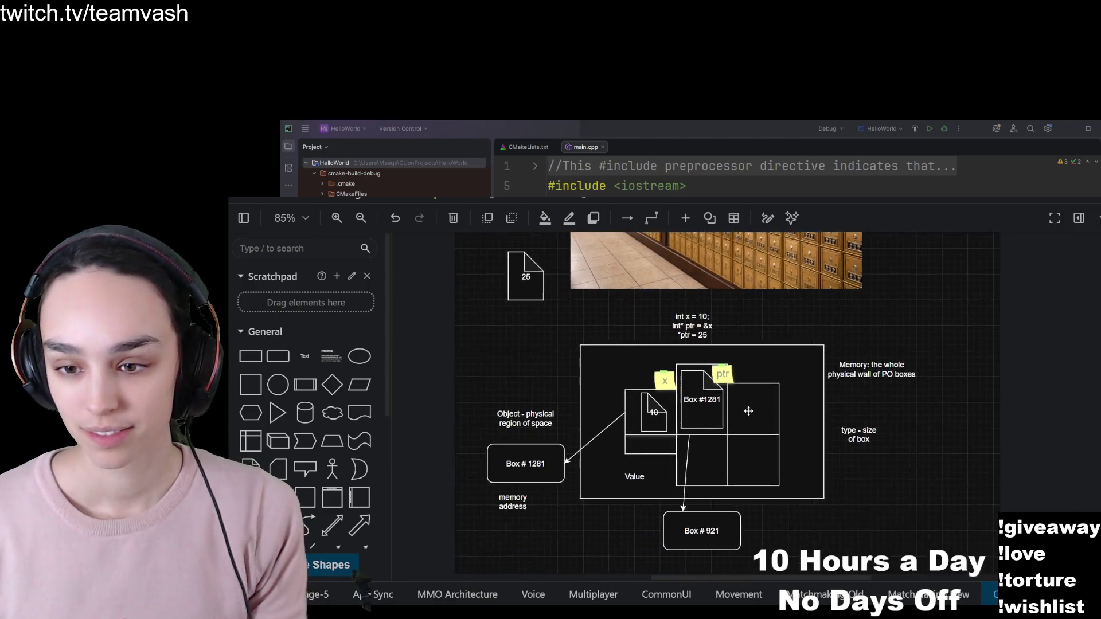
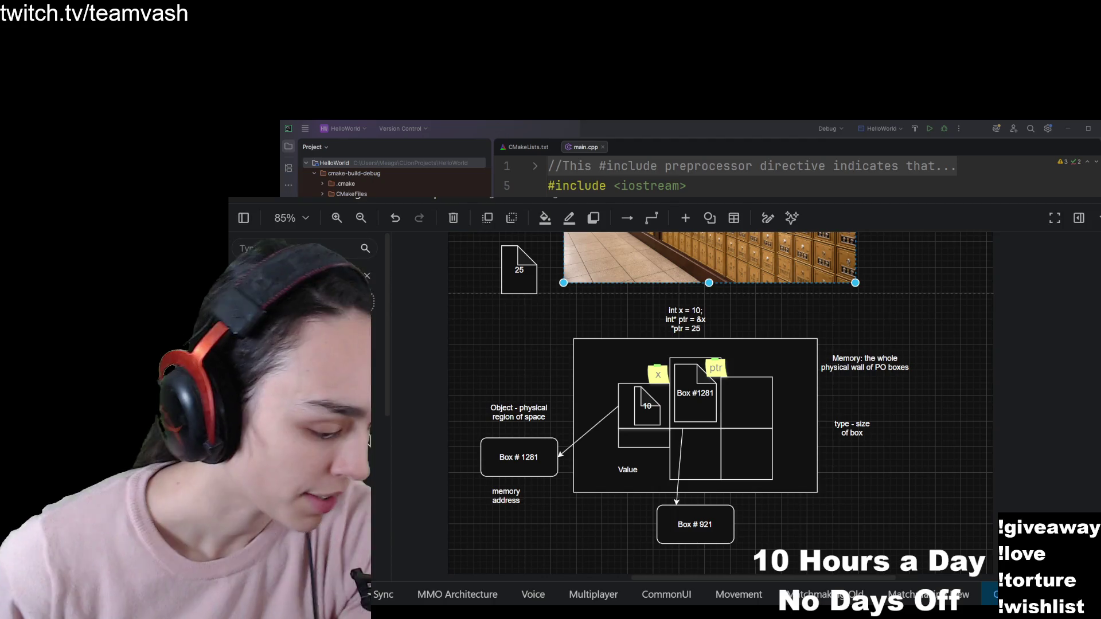
# - Inspect the code text block and the upper-right memory grid cell, leaving nothing selected
pyautogui.click(986, 430)
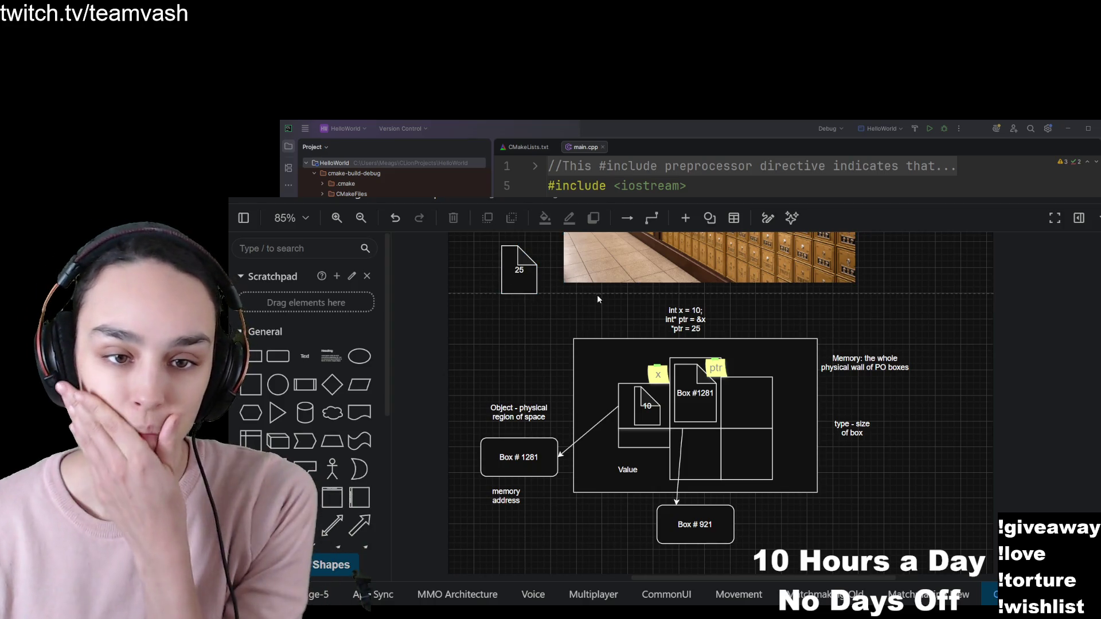
pyautogui.click(685, 330)
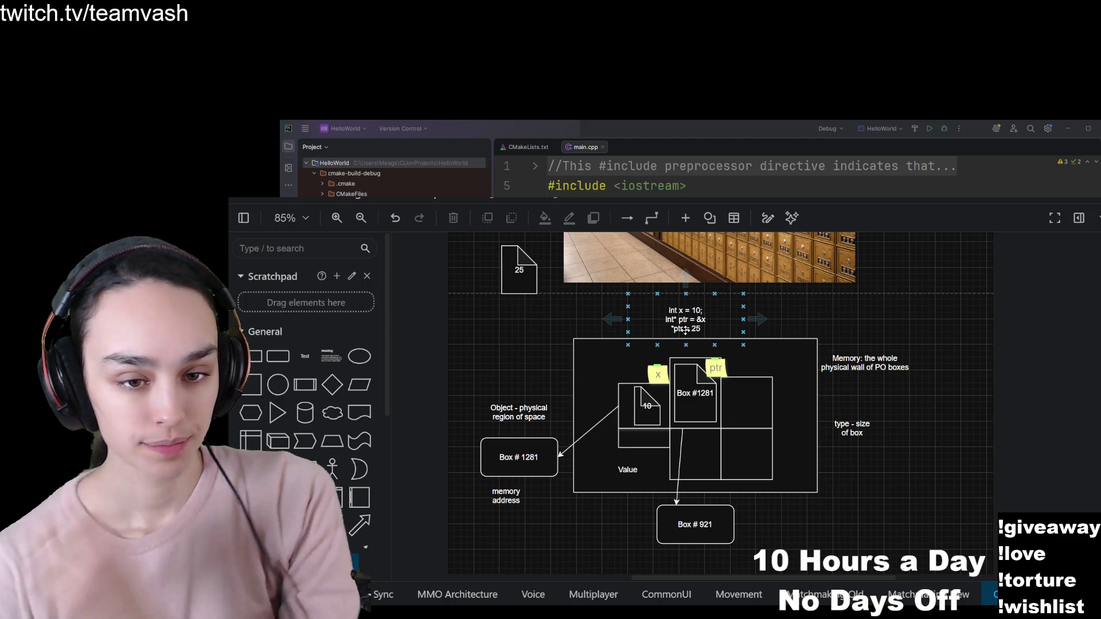
pyautogui.press('Escape')
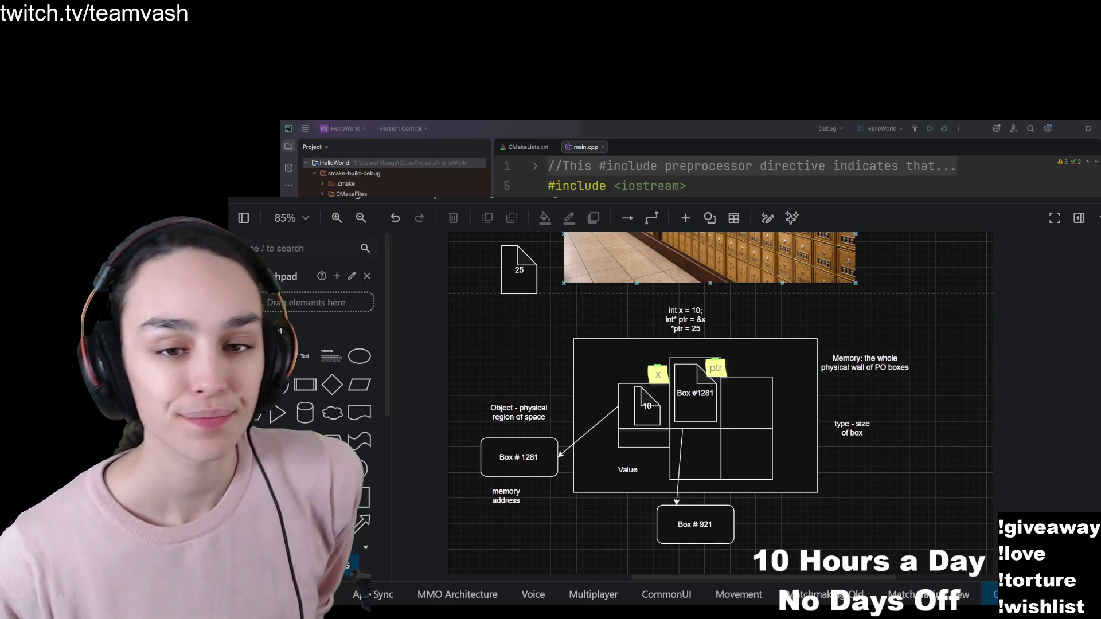
pyautogui.press('Escape')
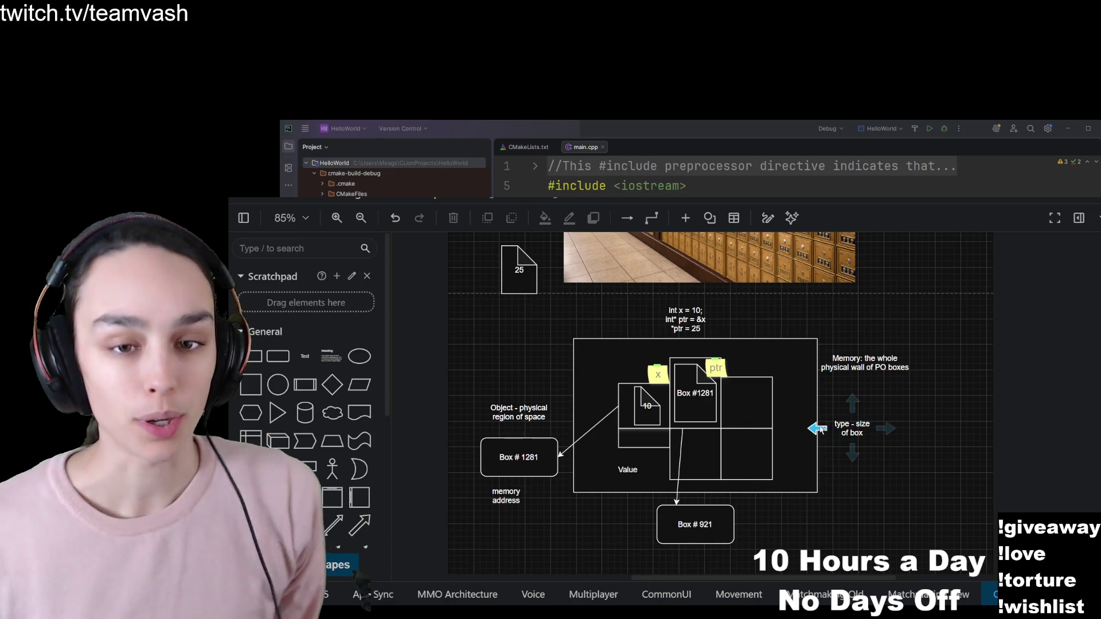
pyautogui.click(736, 422)
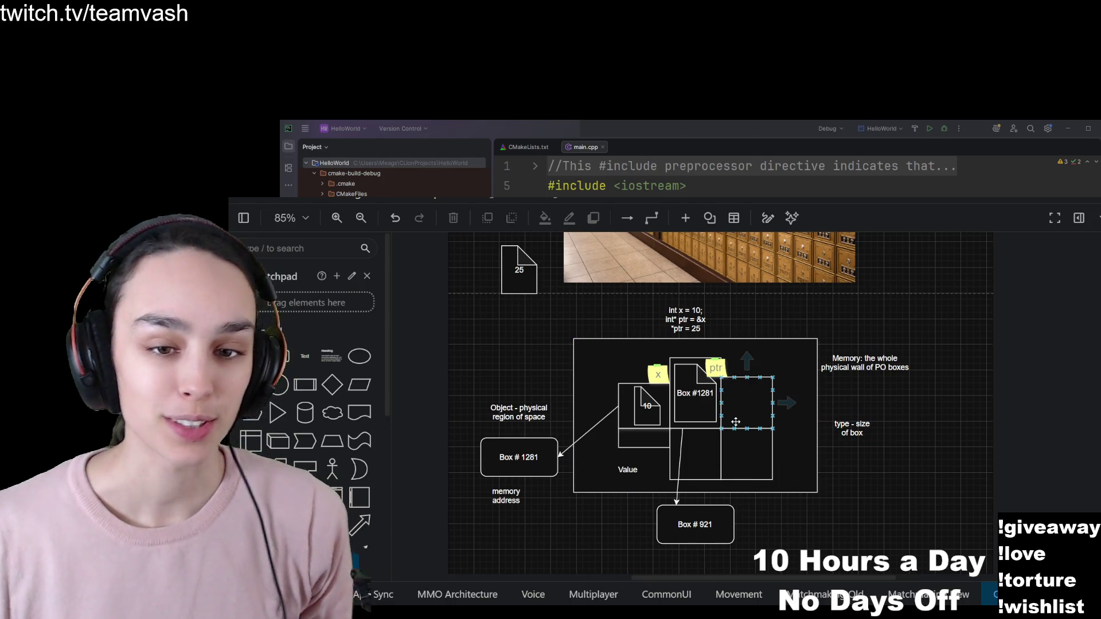
pyautogui.press('Escape')
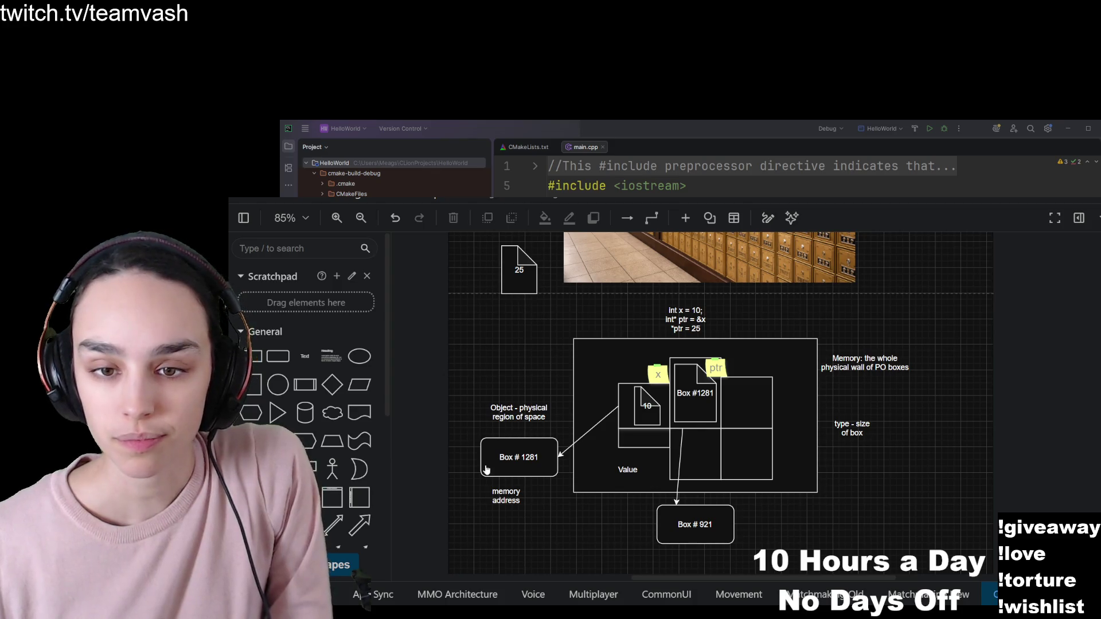
# - Inspect the Box #1281 shape and an empty grid cell while zooming around the memory grid
pyautogui.click(688, 416)
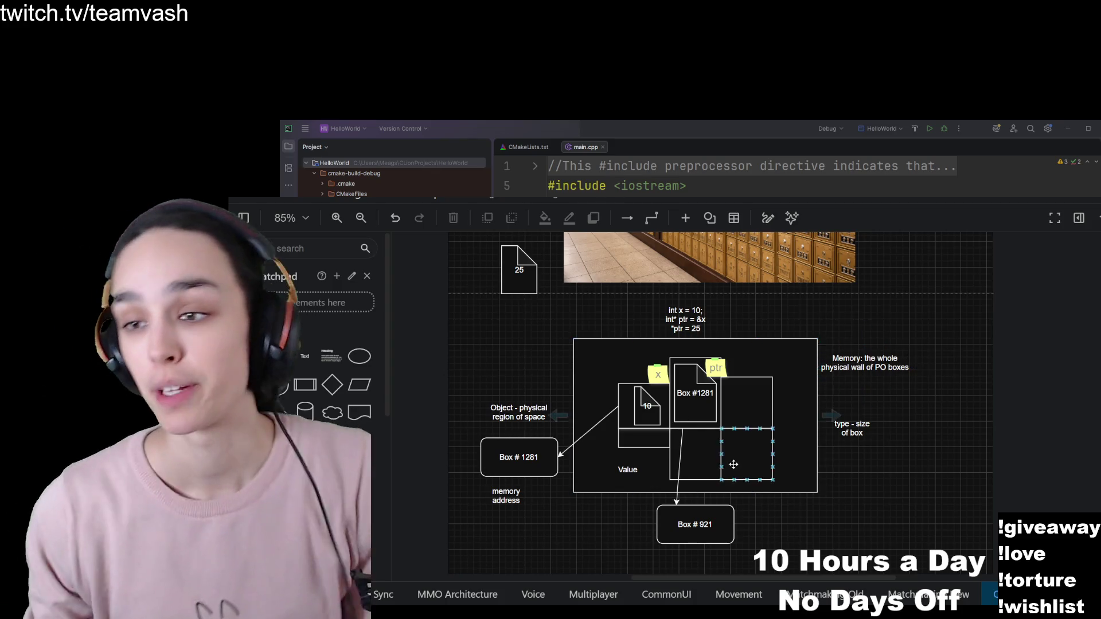
pyautogui.scroll(3, 688, 502)
pyautogui.press('Escape')
pyautogui.scroll(-2, 689, 501)
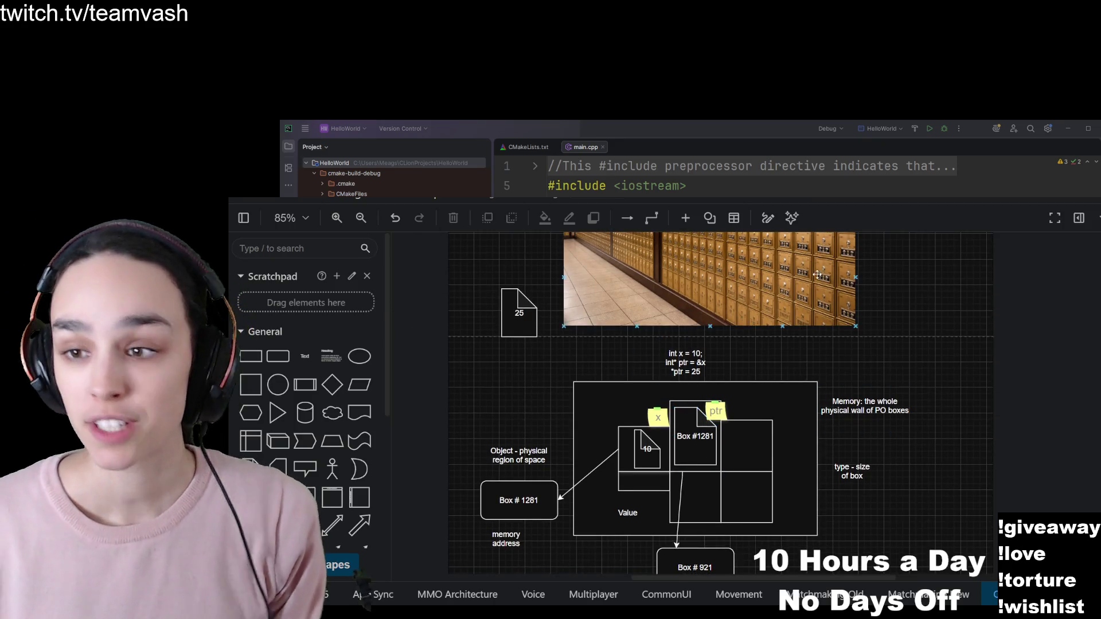
pyautogui.scroll(3, 682, 383)
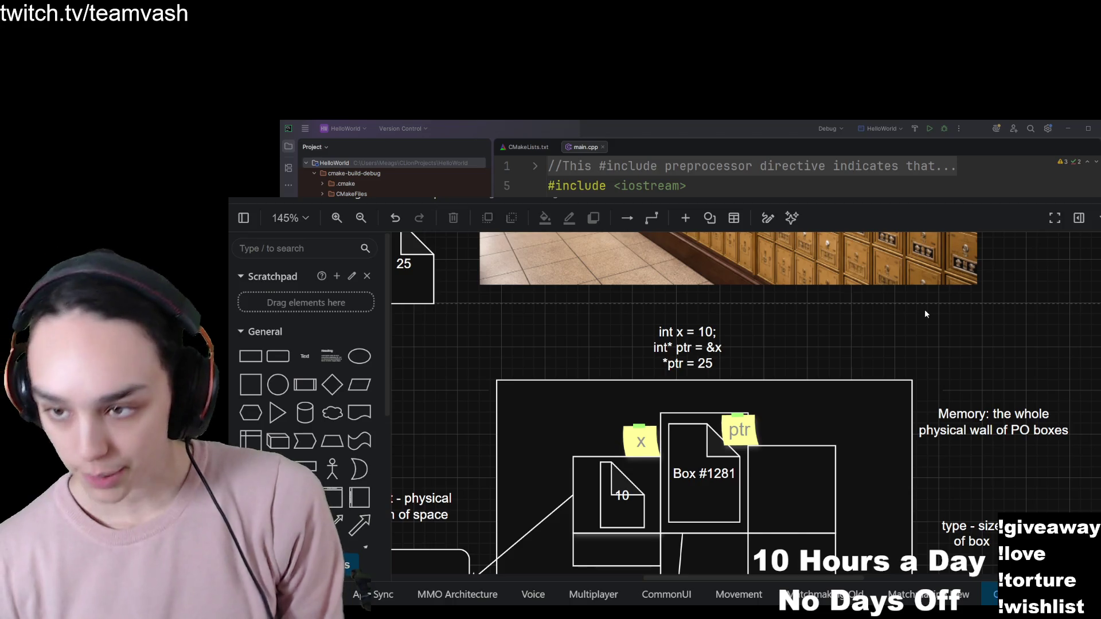
pyautogui.scroll(8, 681, 338)
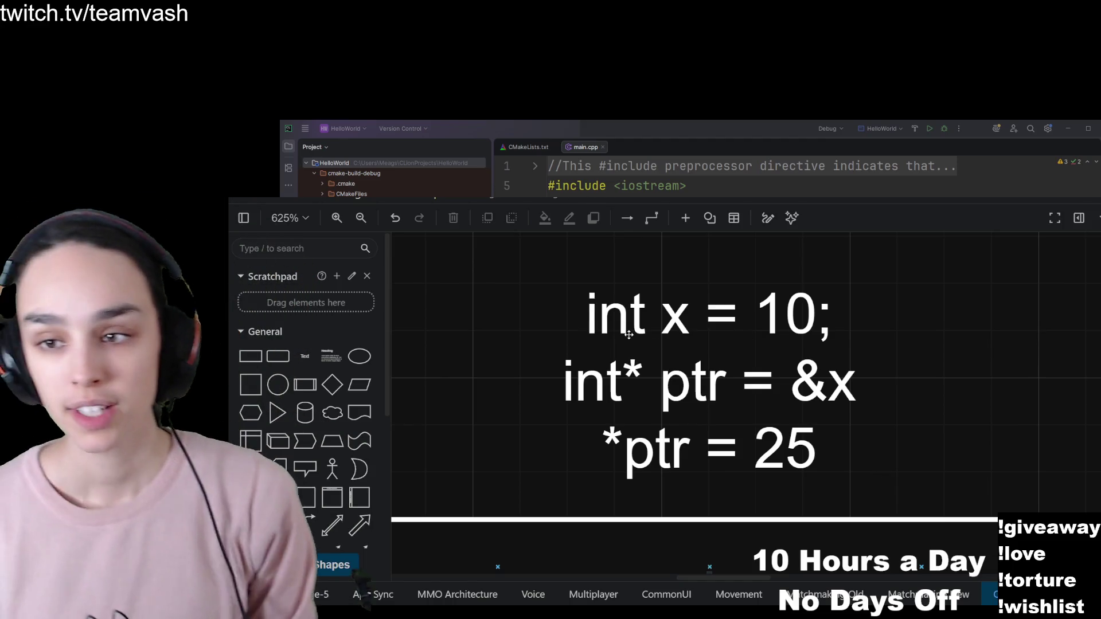
pyautogui.scroll(-8, 763, 370)
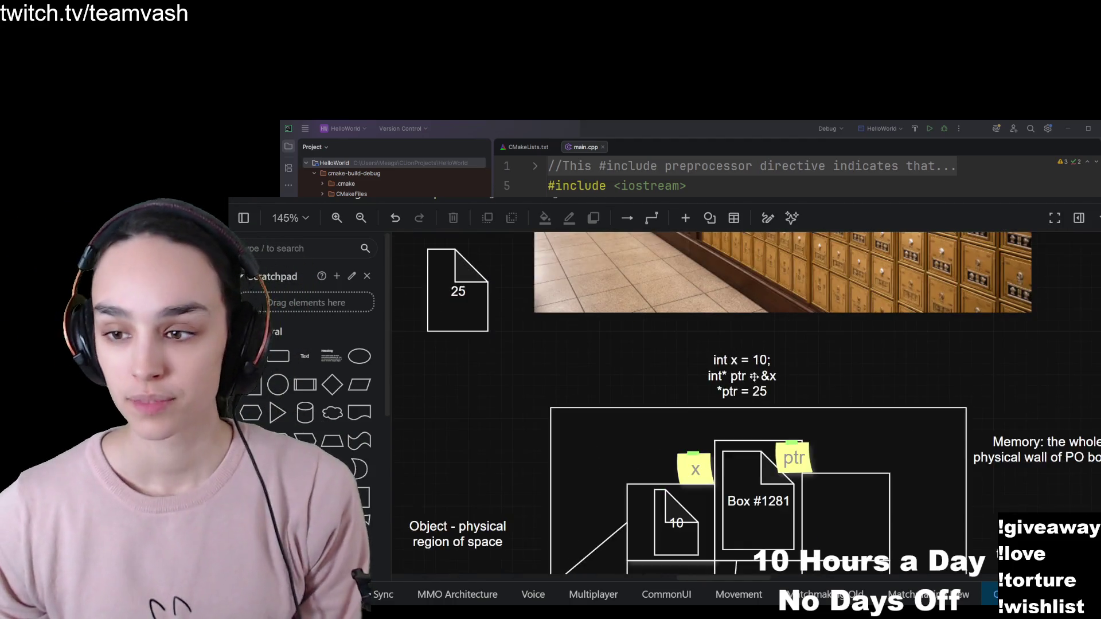
pyautogui.scroll(3, 827, 407)
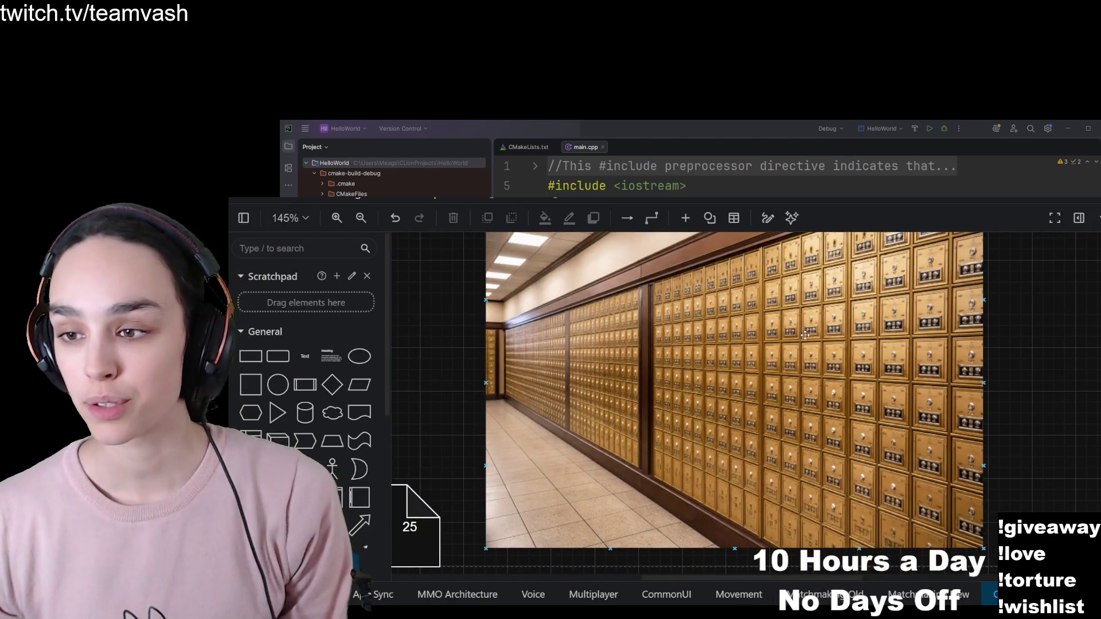
pyautogui.scroll(-5, 769, 454)
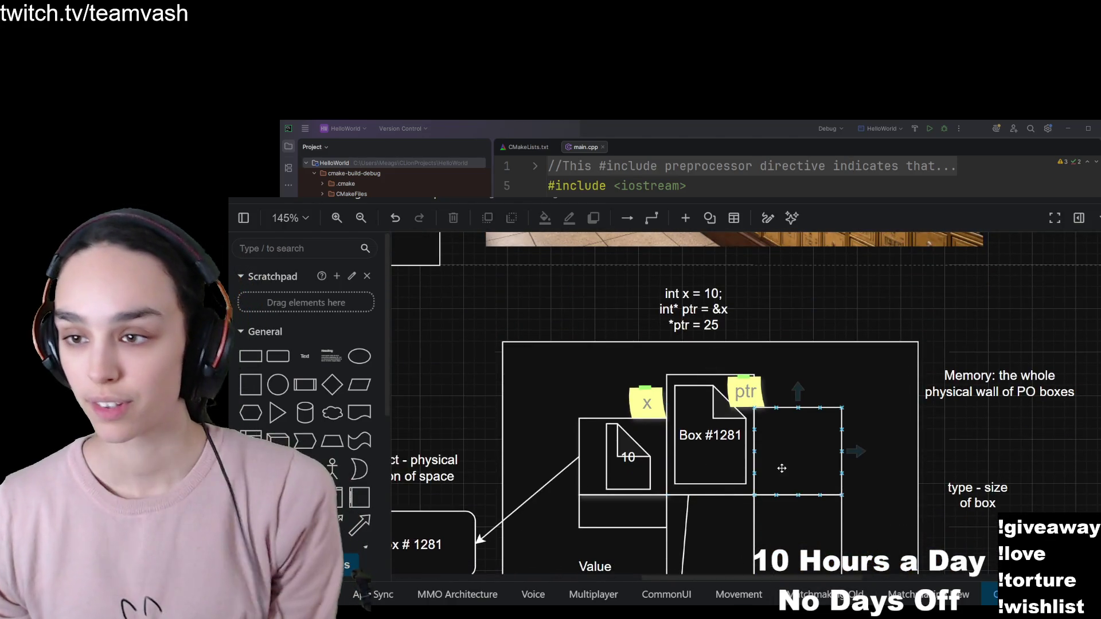
pyautogui.scroll(-3, 812, 455)
pyautogui.click(775, 445)
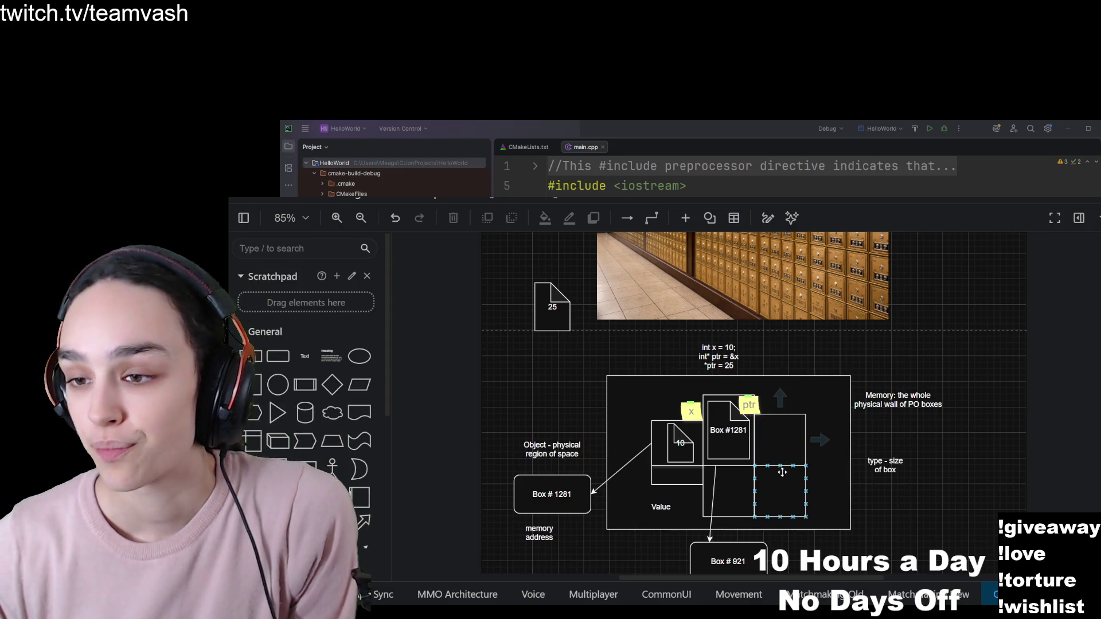
pyautogui.click(576, 323)
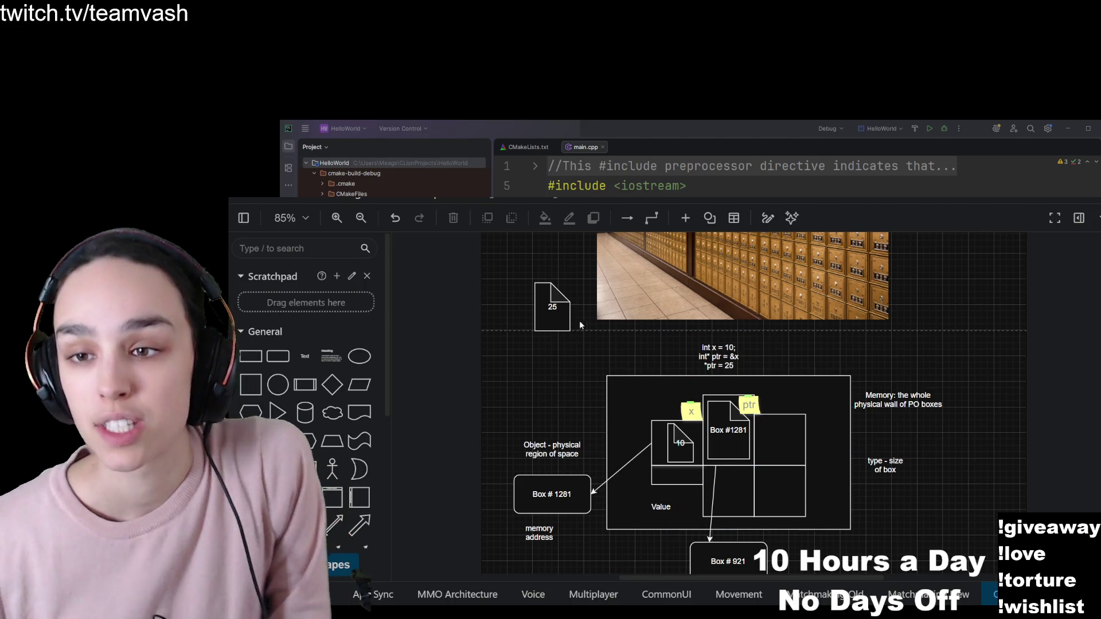
# - Pull the 10 shape and the yellow x label out of the grid to the upper left
pyautogui.moveTo(680, 451); pyautogui.dragTo(546, 403)
pyautogui.moveTo(699, 416); pyautogui.dragTo(601, 362)
pyautogui.moveTo(540, 405); pyautogui.dragTo(555, 391)
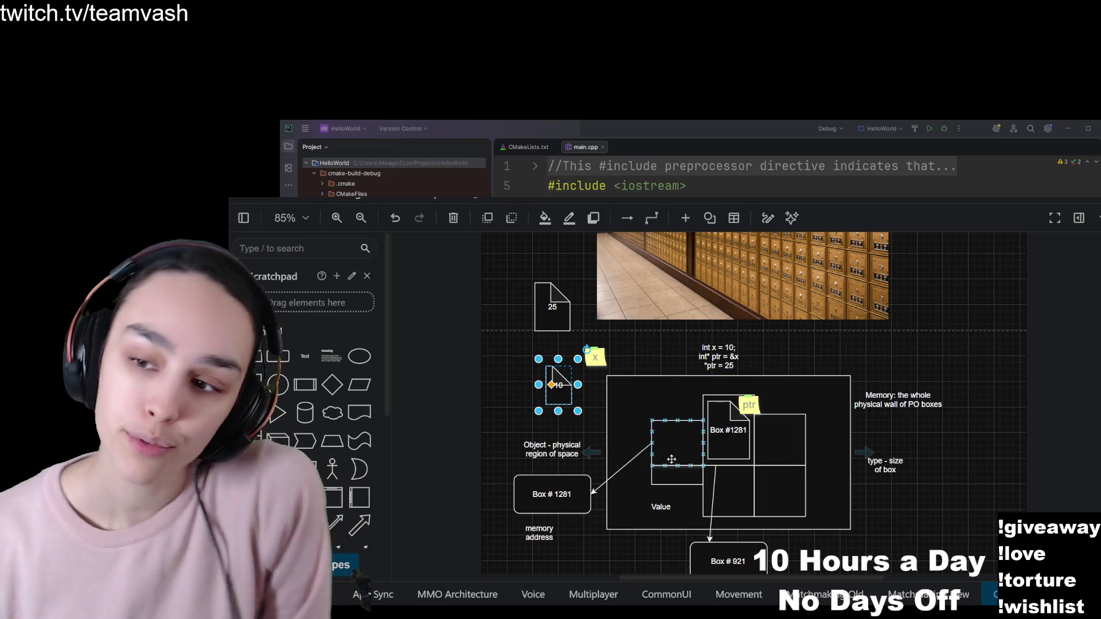
# - Return the 10 shape to its memory grid cell, leaving the x label outside
pyautogui.scroll(5, 721, 250)
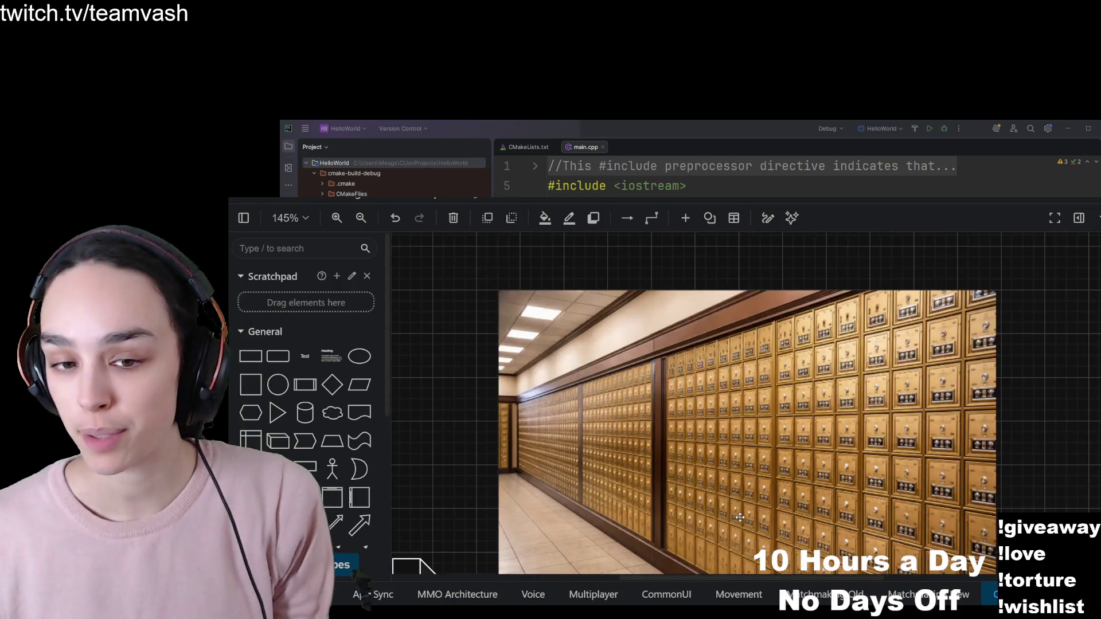
pyautogui.scroll(-5, 751, 442)
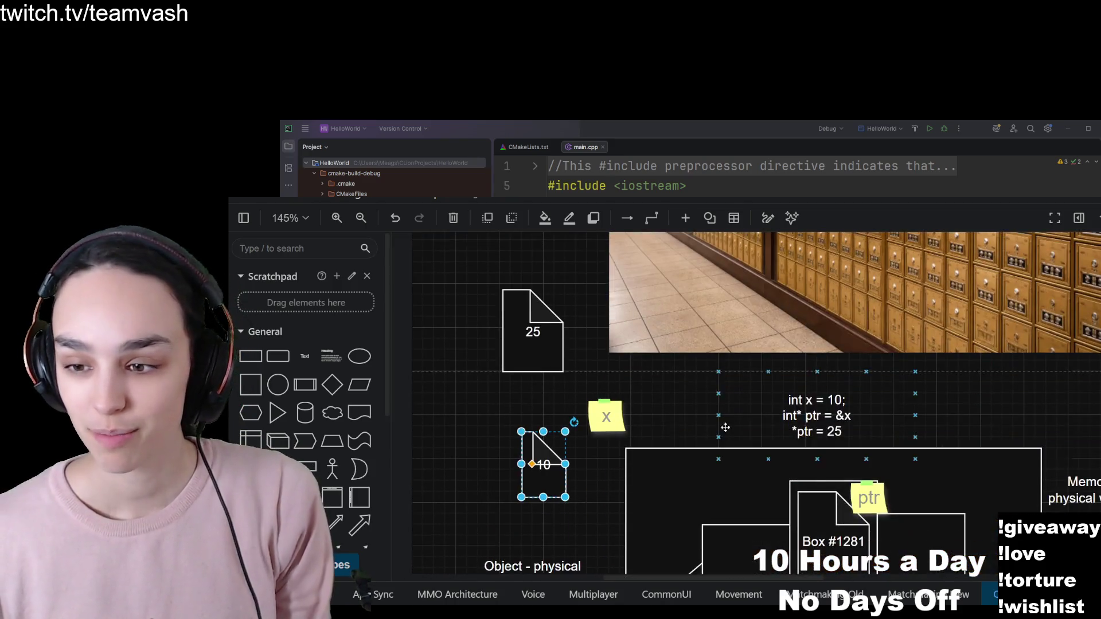
pyautogui.scroll(6, 710, 310)
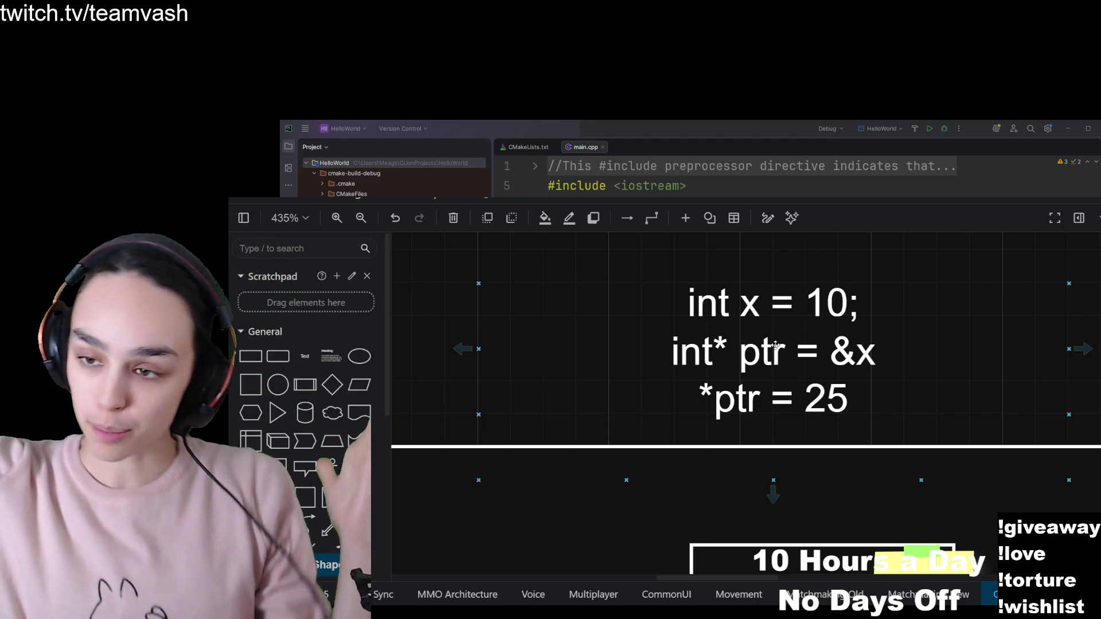
pyautogui.scroll(-5, 775, 344)
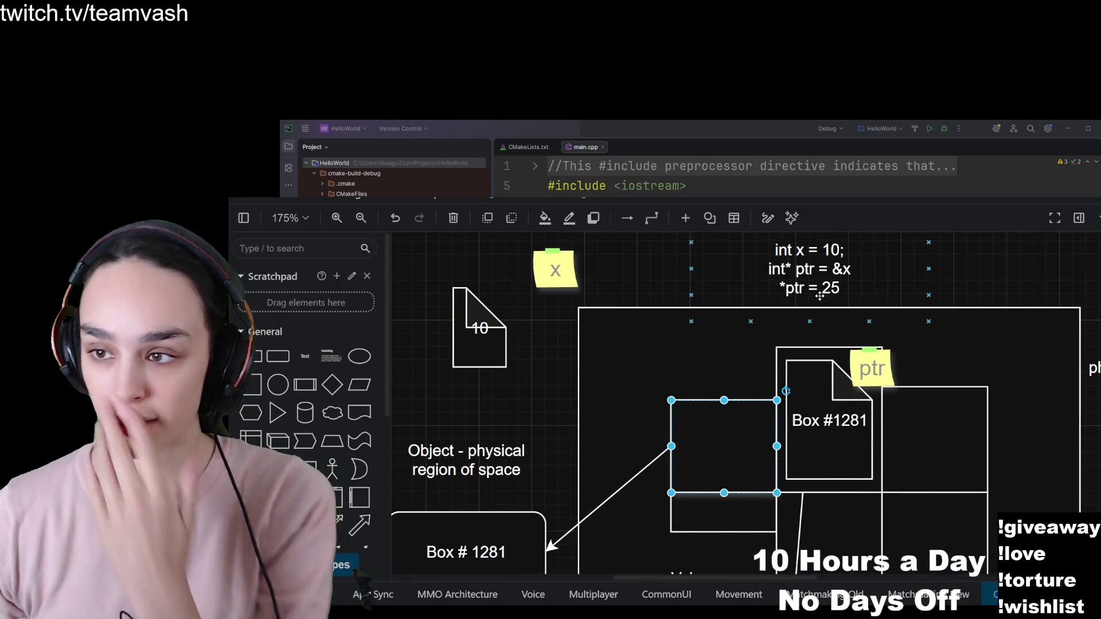
pyautogui.moveTo(442, 354)
pyautogui.mouseDown()
pyautogui.moveTo(467, 356)
pyautogui.moveTo(429, 363)
pyautogui.moveTo(665, 478)
pyautogui.moveTo(692, 476)
pyautogui.mouseUp()
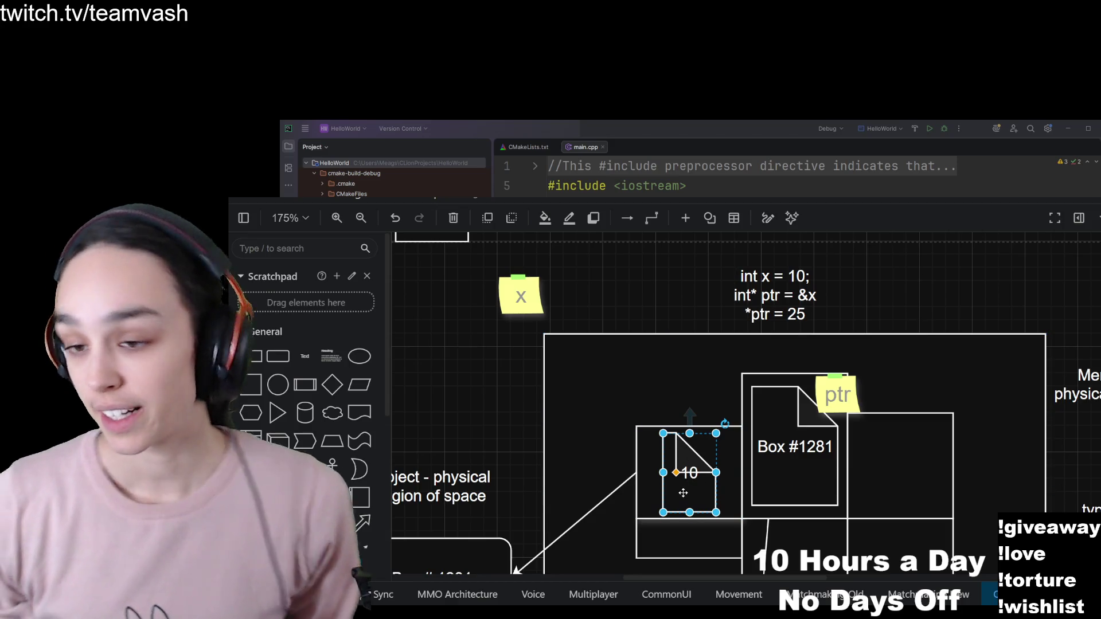
pyautogui.click(636, 476)
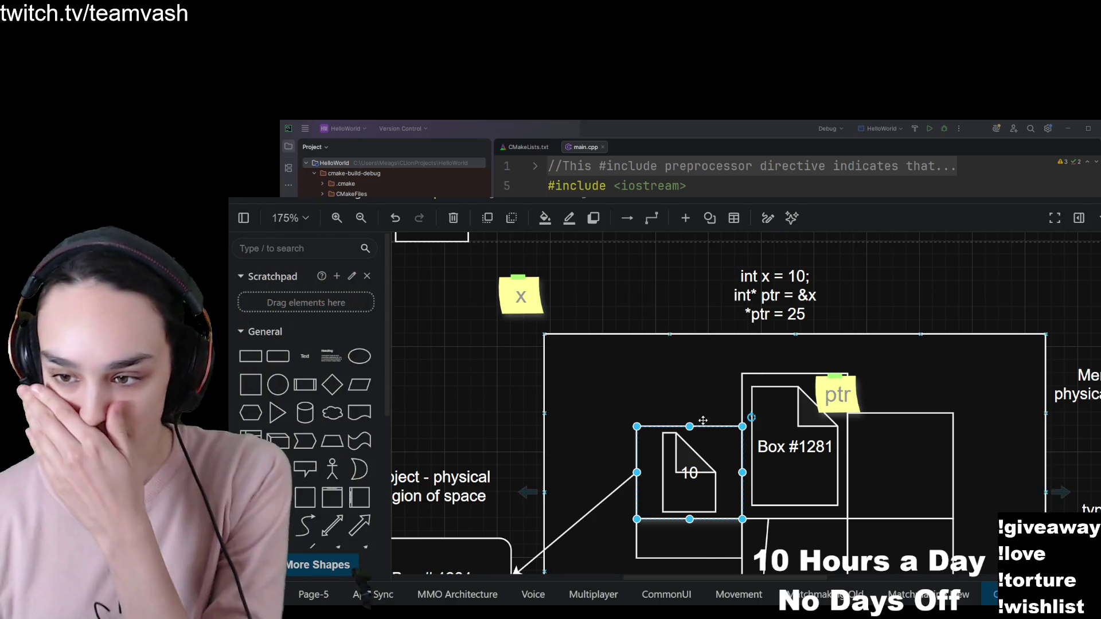
pyautogui.click(706, 493)
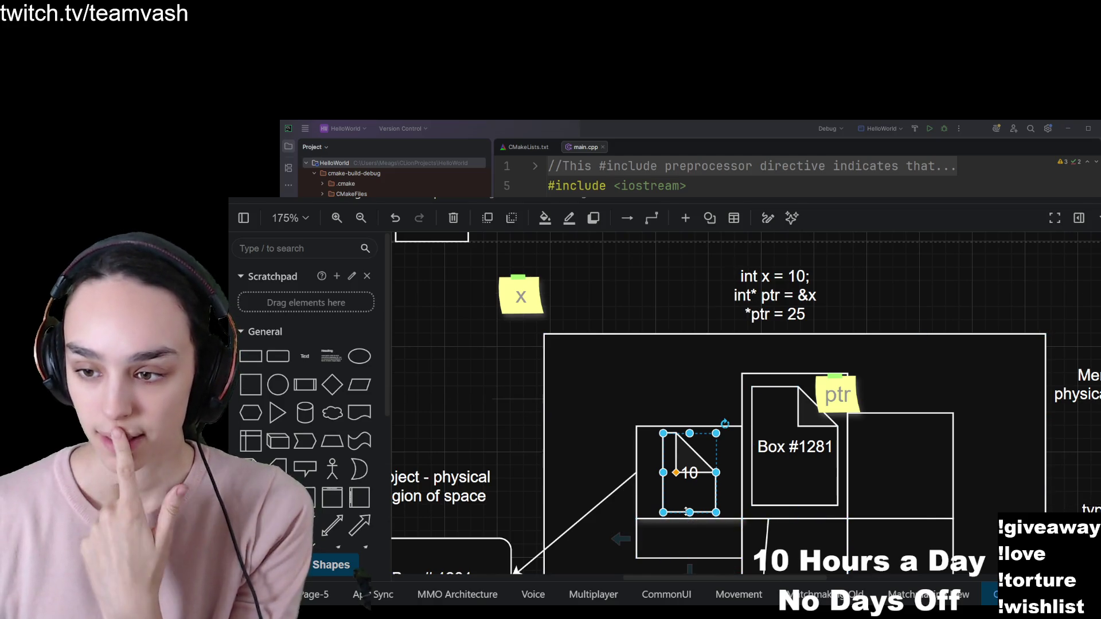
pyautogui.moveTo(515, 308)
pyautogui.mouseDown()
pyautogui.moveTo(680, 354)
pyautogui.moveTo(527, 299)
pyautogui.moveTo(721, 457)
pyautogui.mouseUp()
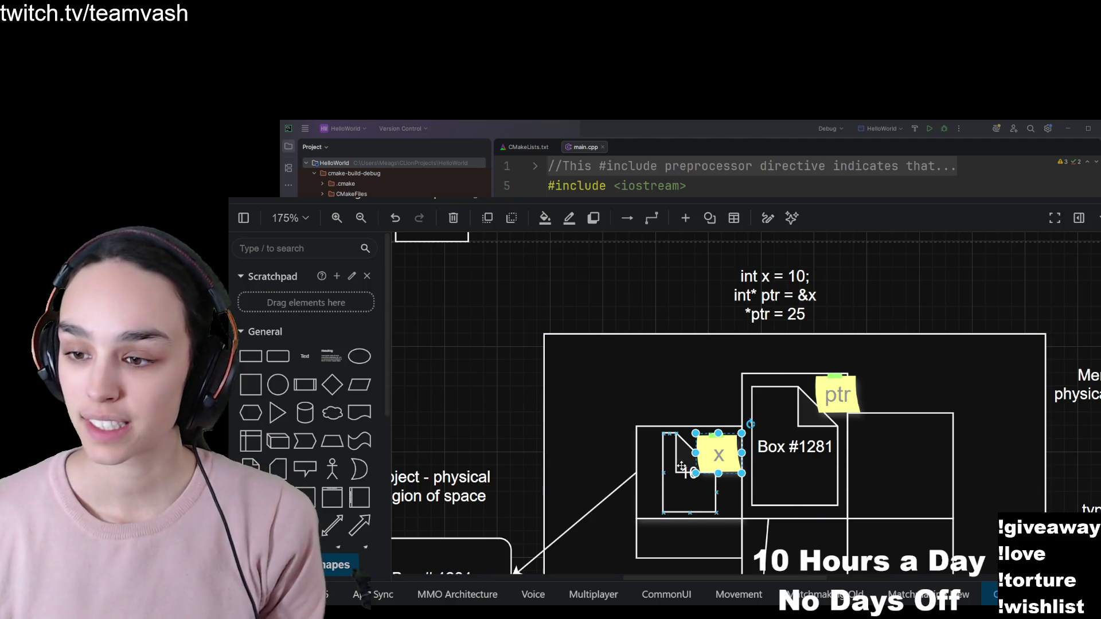
pyautogui.click(644, 303)
pyautogui.moveTo(693, 457)
pyautogui.mouseDown()
pyautogui.moveTo(707, 450)
pyautogui.moveTo(632, 396)
pyautogui.moveTo(737, 471)
pyautogui.moveTo(697, 453)
pyautogui.mouseUp()
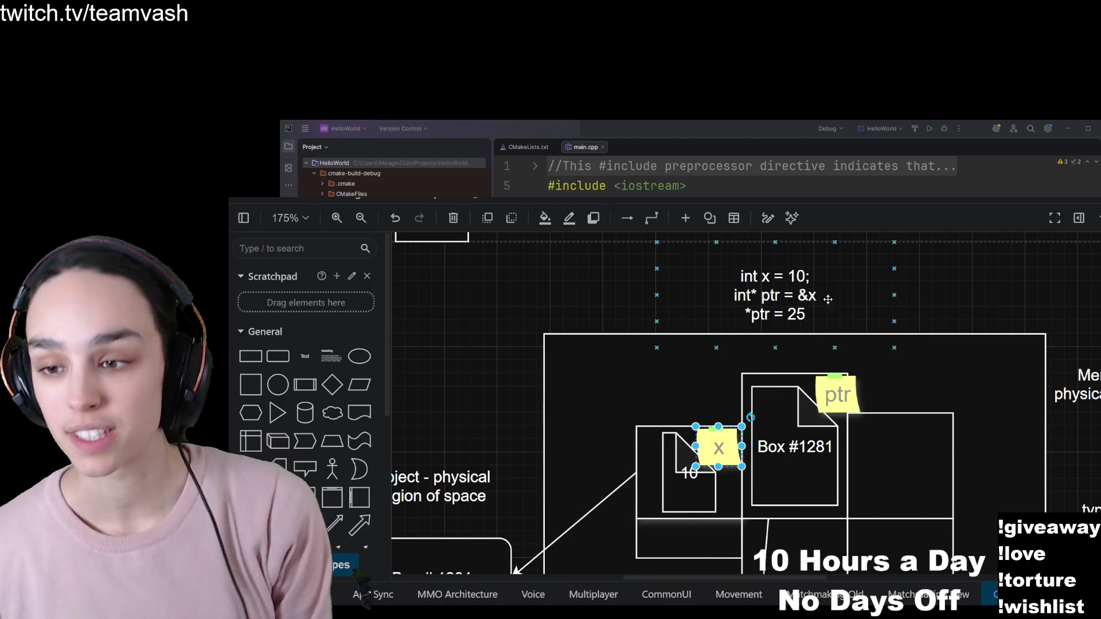
pyautogui.click(664, 485)
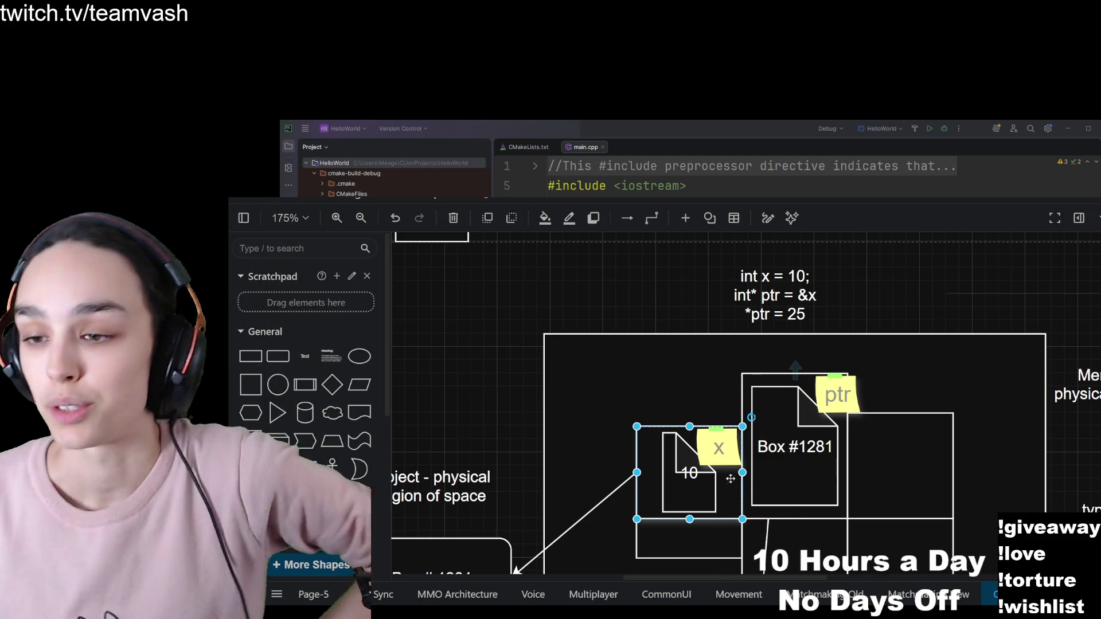
pyautogui.click(709, 510)
pyautogui.click(774, 295)
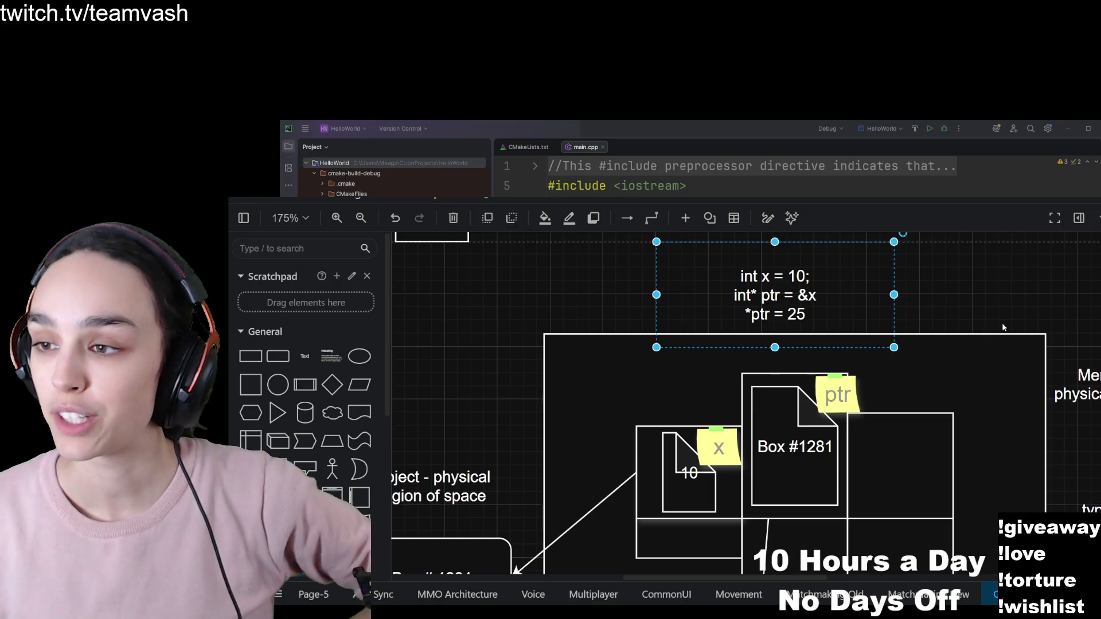
pyautogui.click(946, 321)
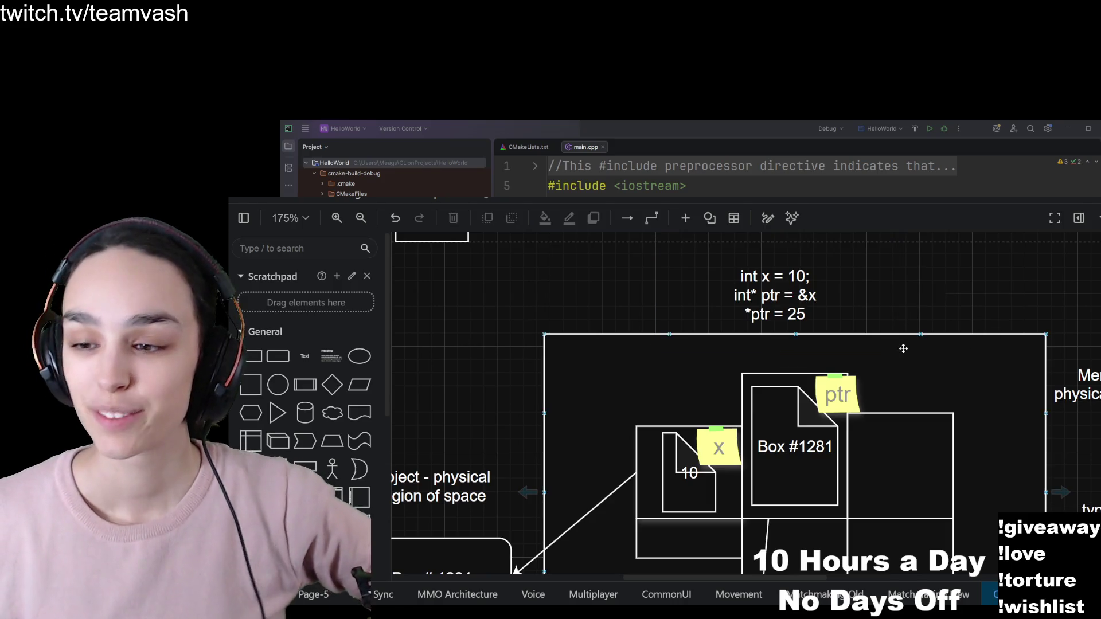
pyautogui.click(698, 497)
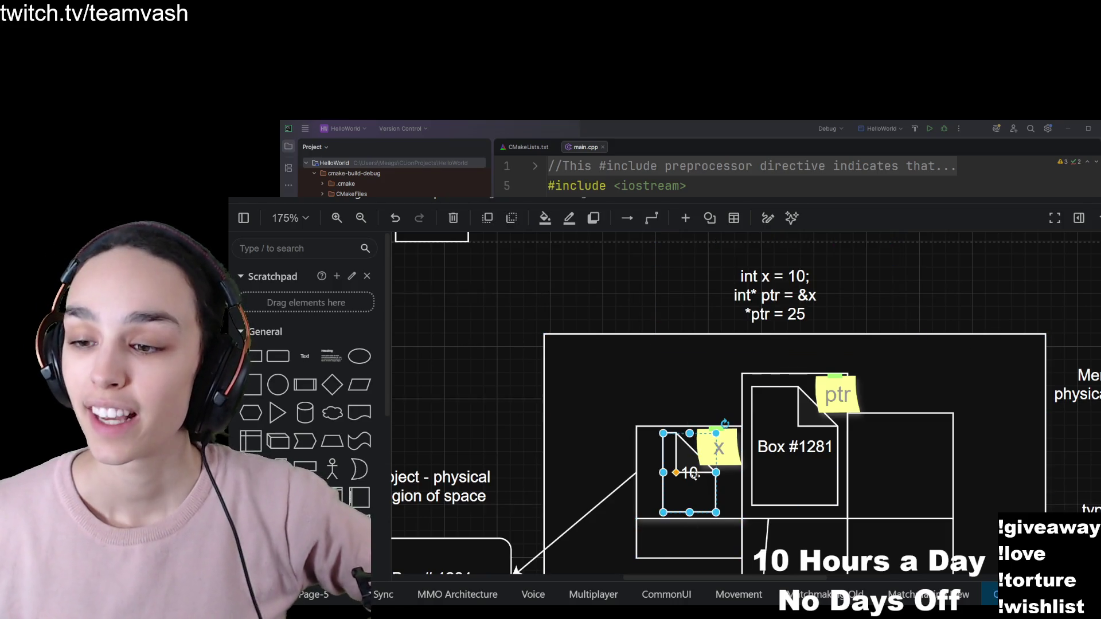
pyautogui.click(954, 305)
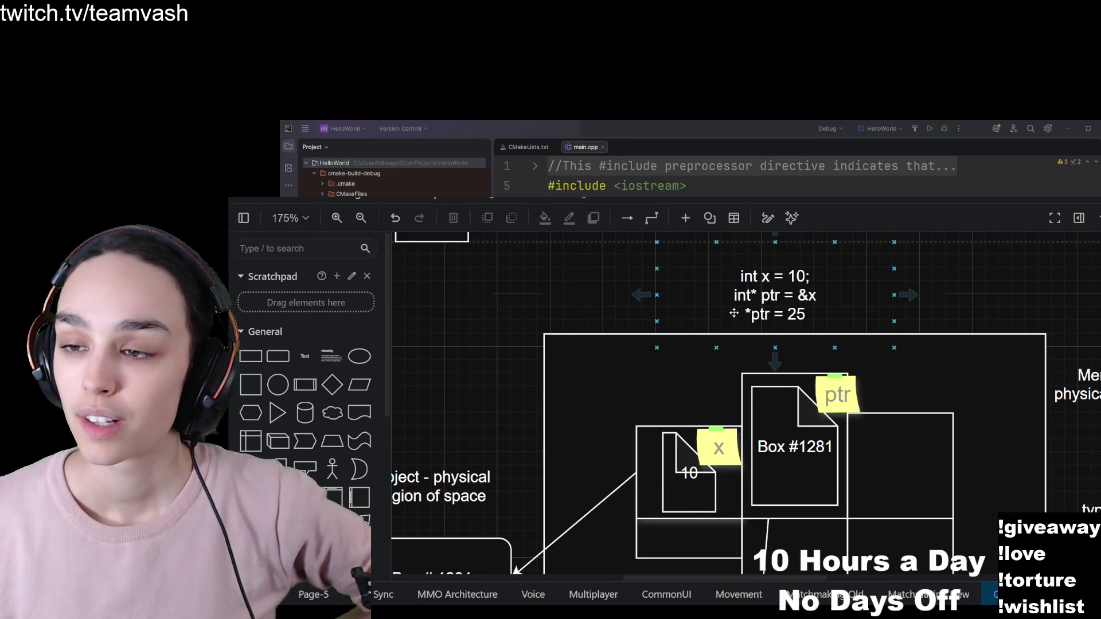
pyautogui.click(717, 449)
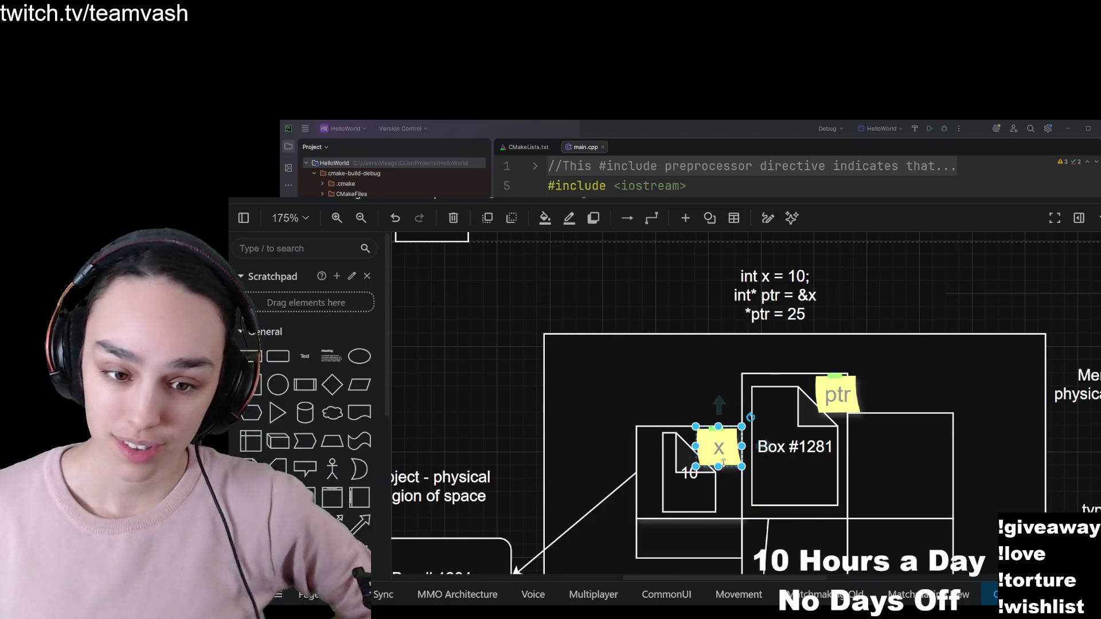
pyautogui.click(705, 488)
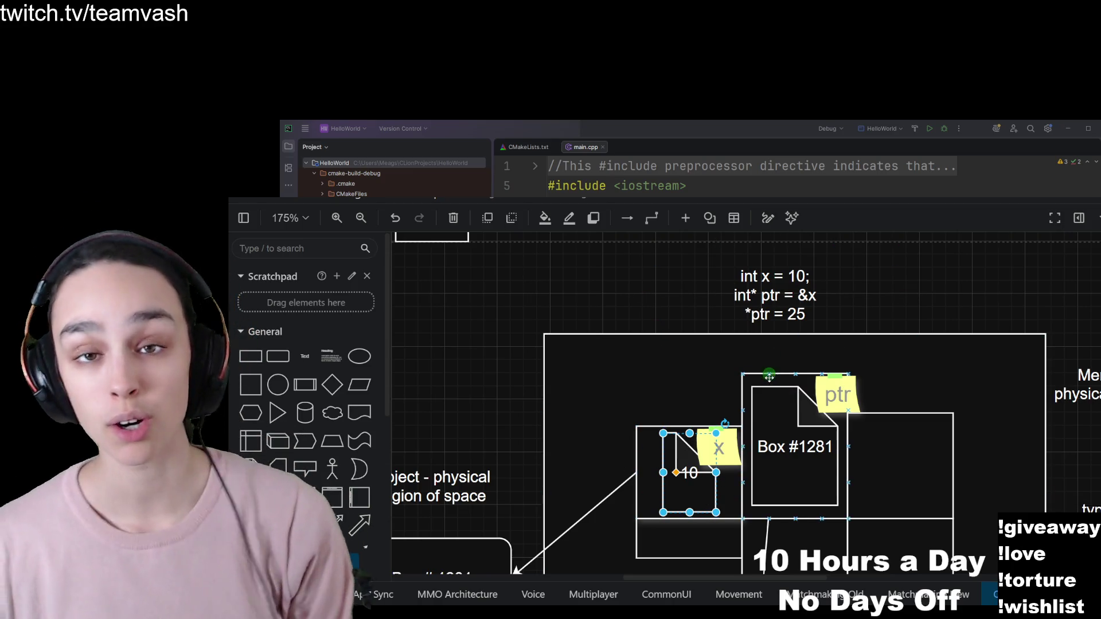
pyautogui.scroll(8, 834, 310)
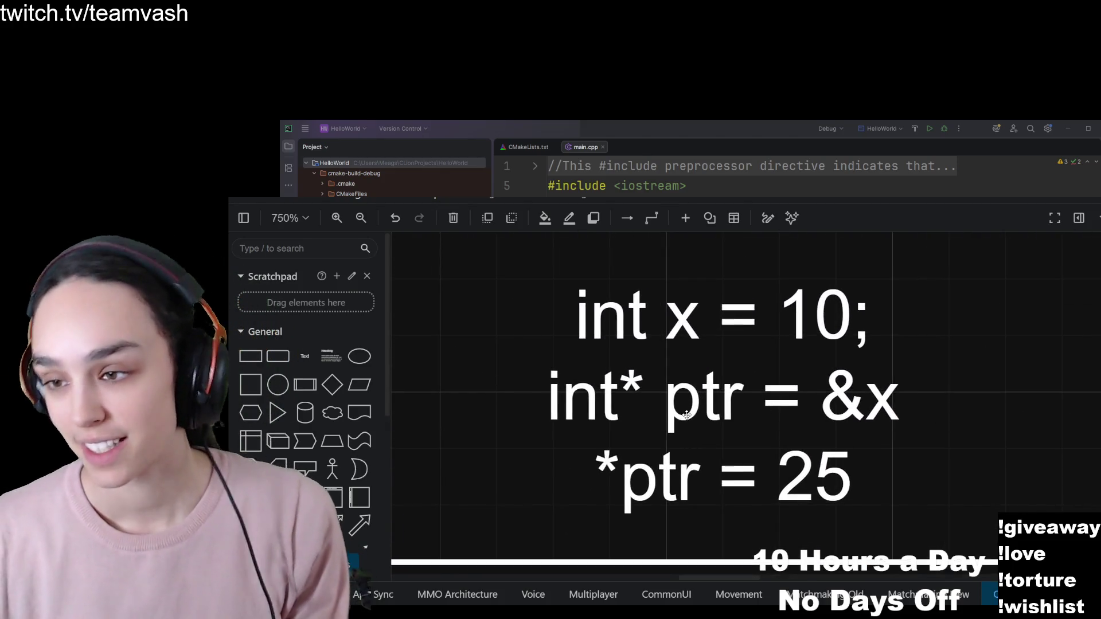
pyautogui.scroll(-3, 655, 383)
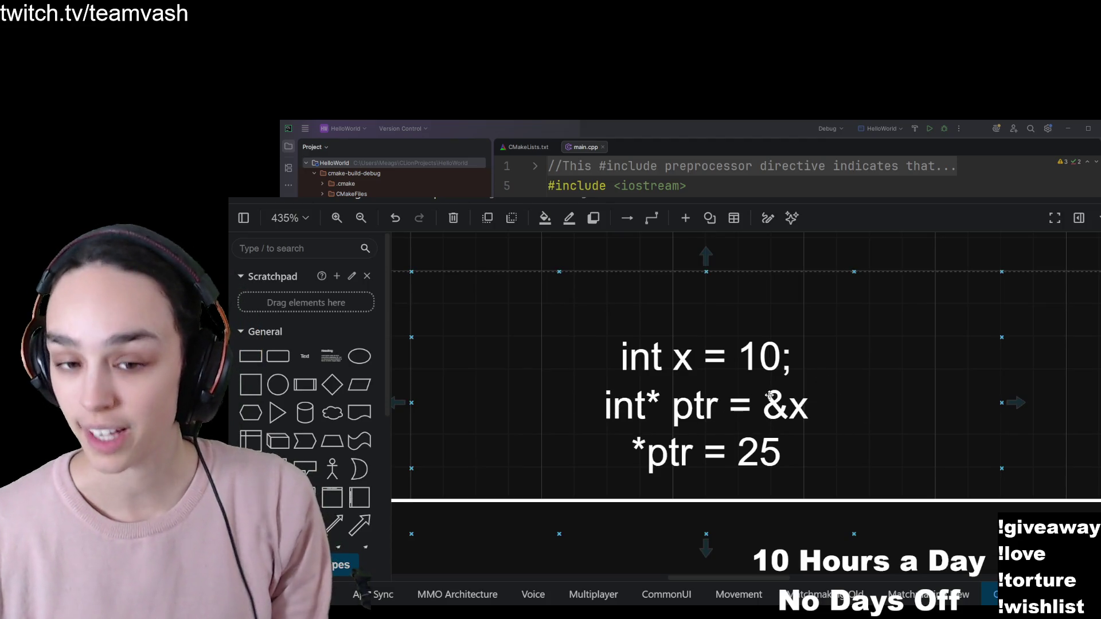
pyautogui.scroll(-5, 777, 457)
pyautogui.moveTo(787, 506); pyautogui.dragTo(716, 313)
pyautogui.click(589, 435)
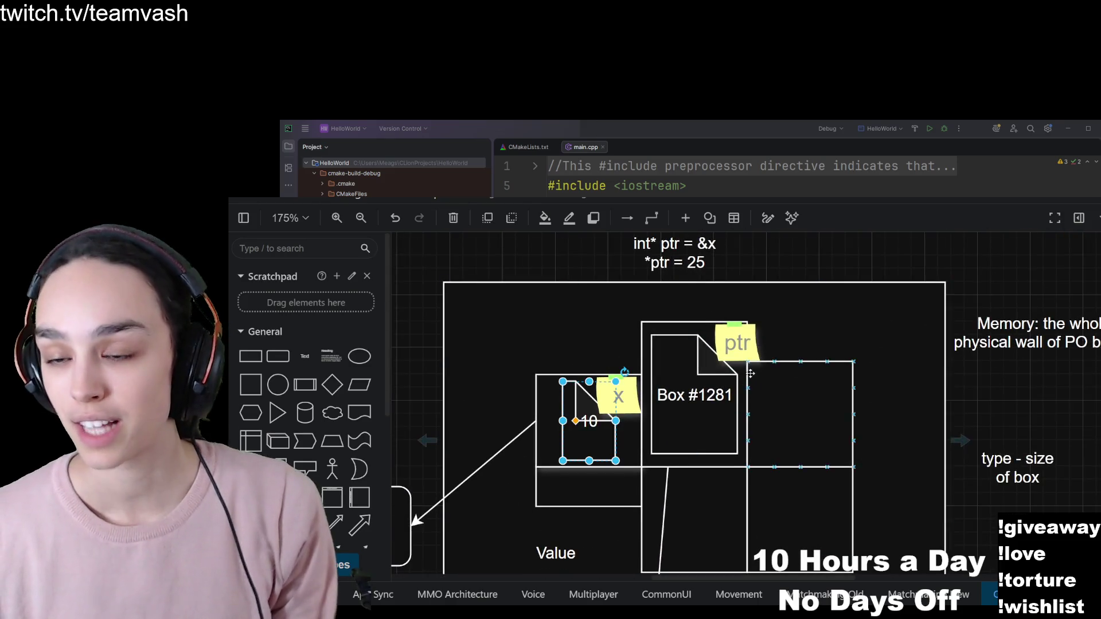
pyautogui.scroll(2, 780, 285)
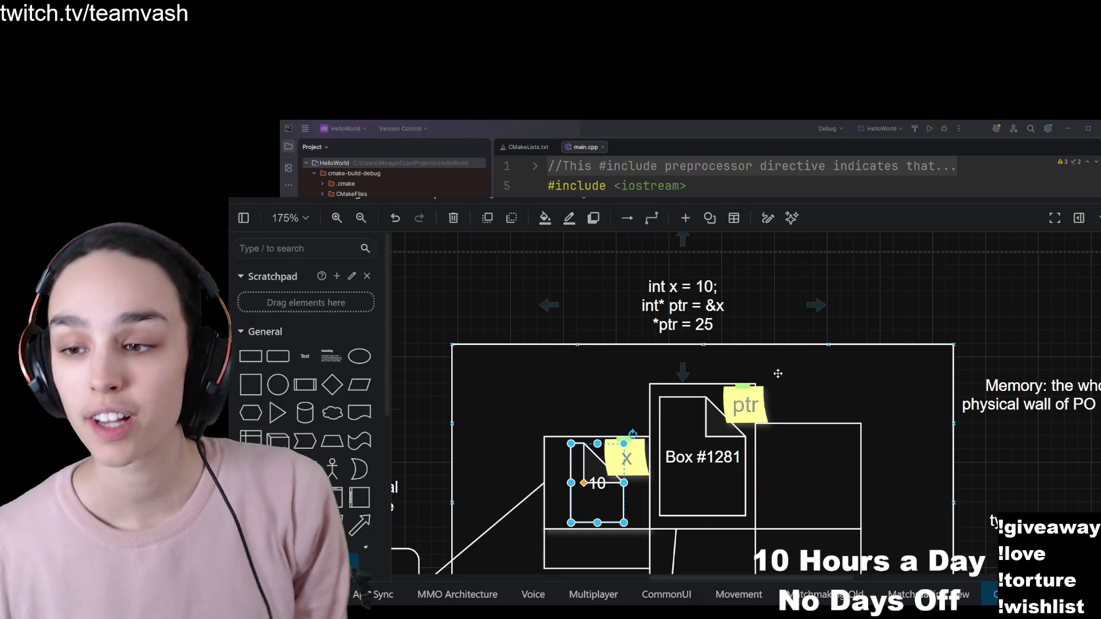
pyautogui.hscroll(-5, 774, 382)
pyautogui.scroll(-3, 774, 382)
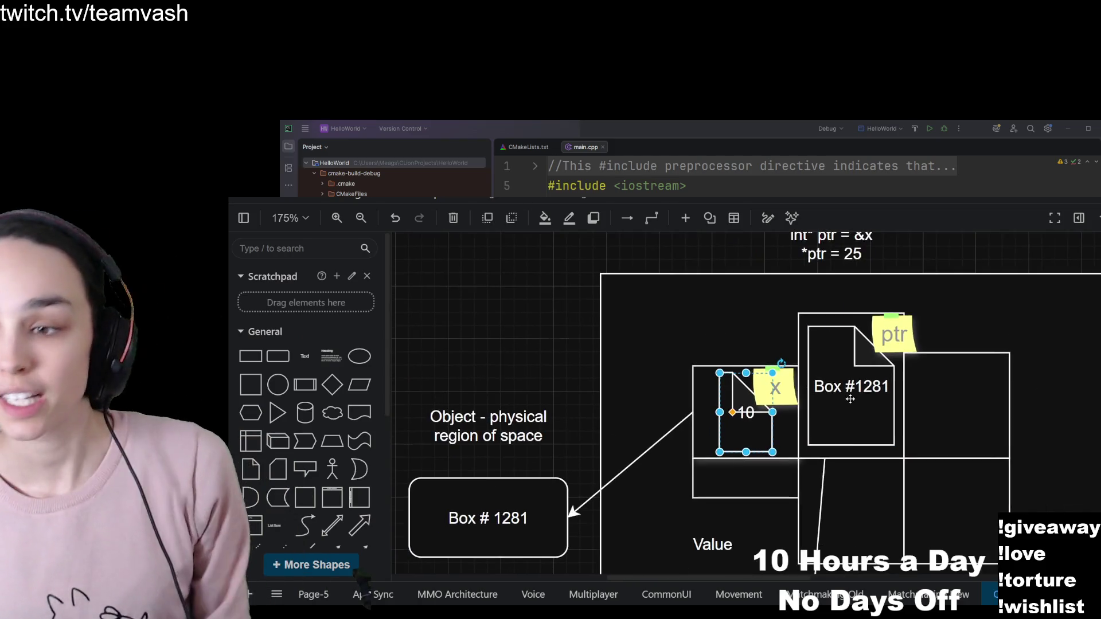
pyautogui.scroll(-3, 859, 415)
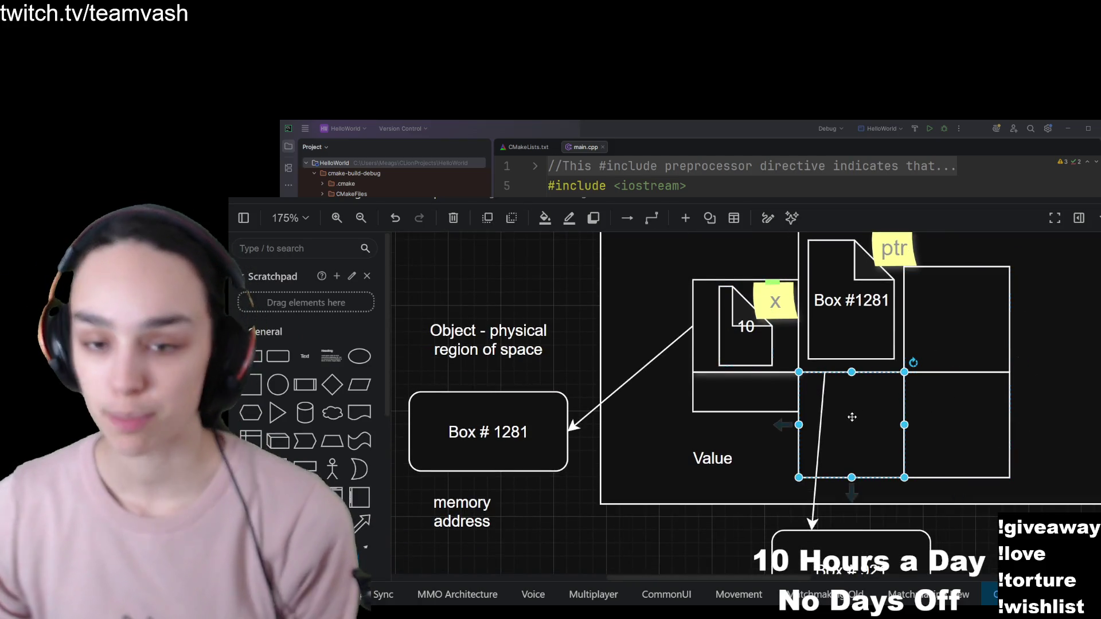
pyautogui.click(749, 387)
pyautogui.click(706, 361)
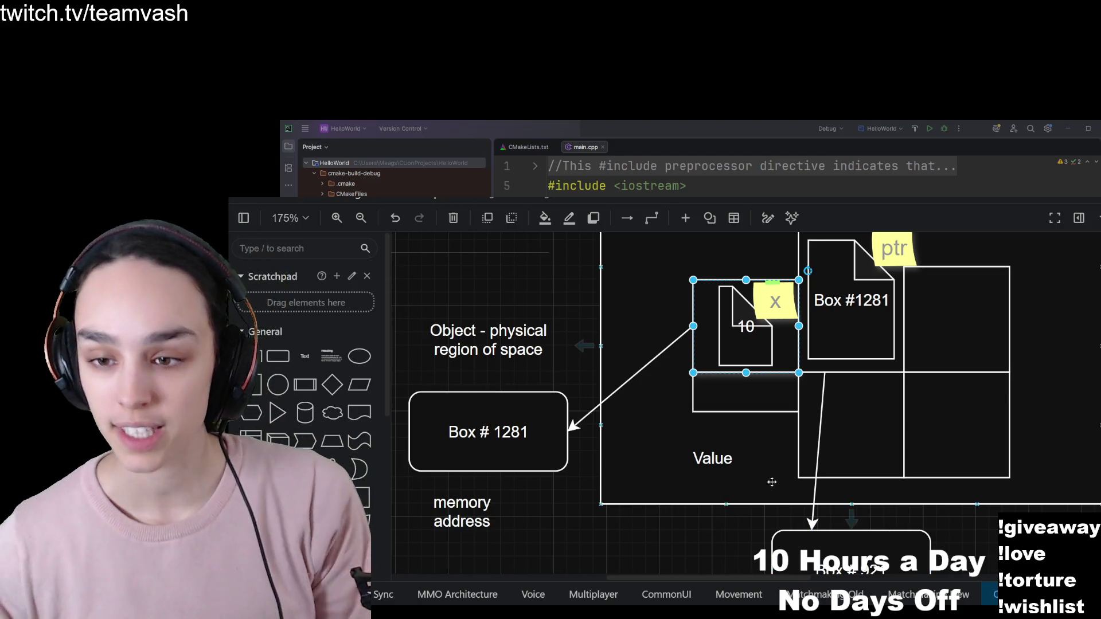
pyautogui.click(553, 447)
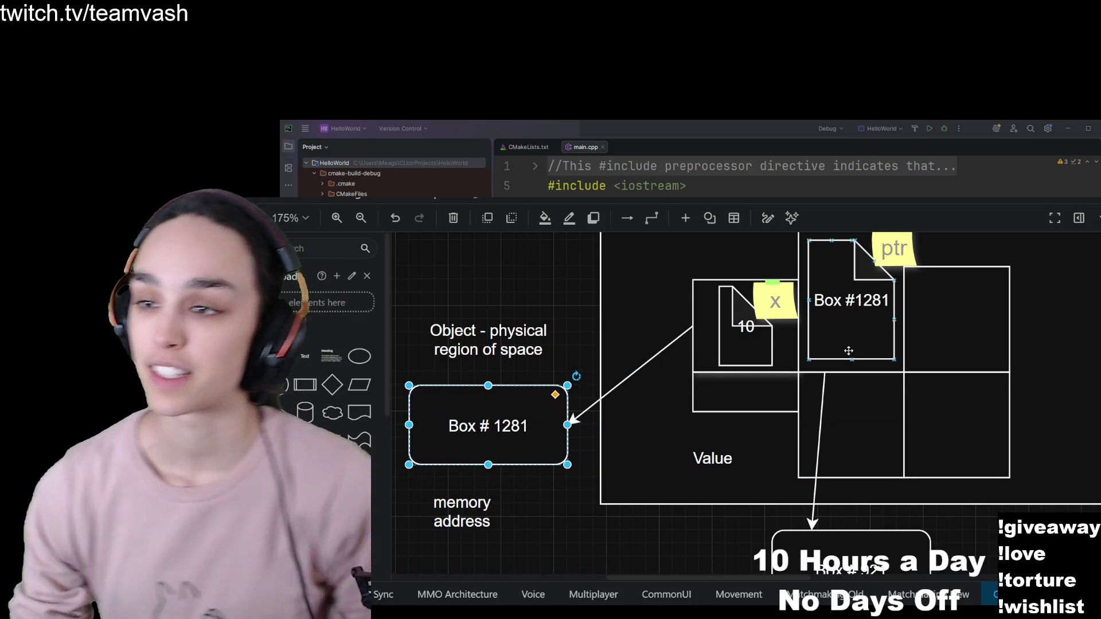
pyautogui.scroll(3, 806, 410)
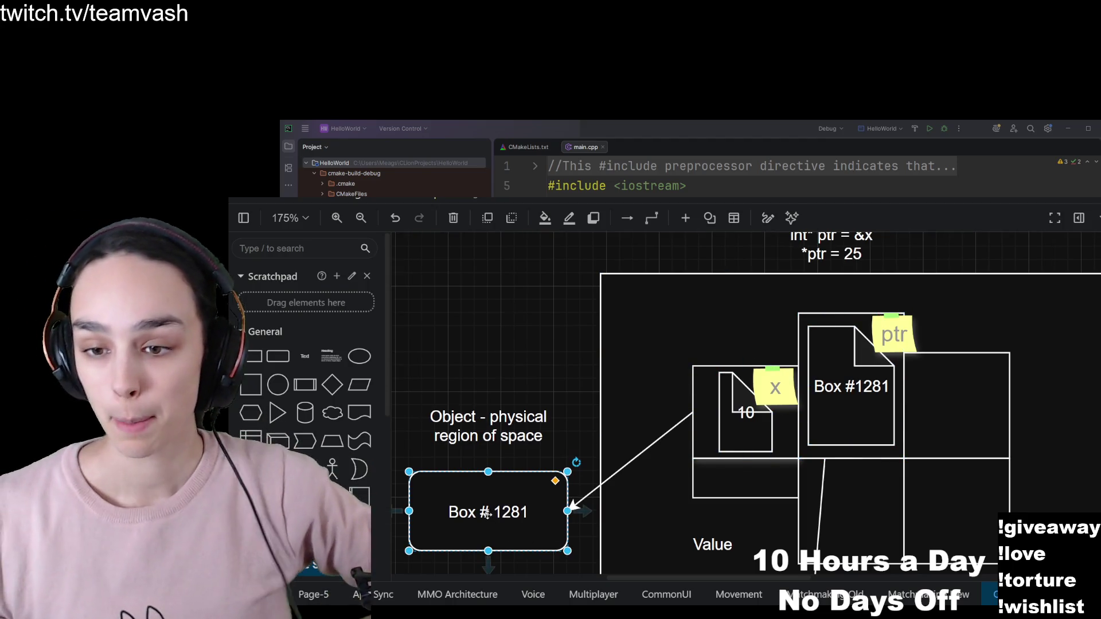
pyautogui.click(777, 413)
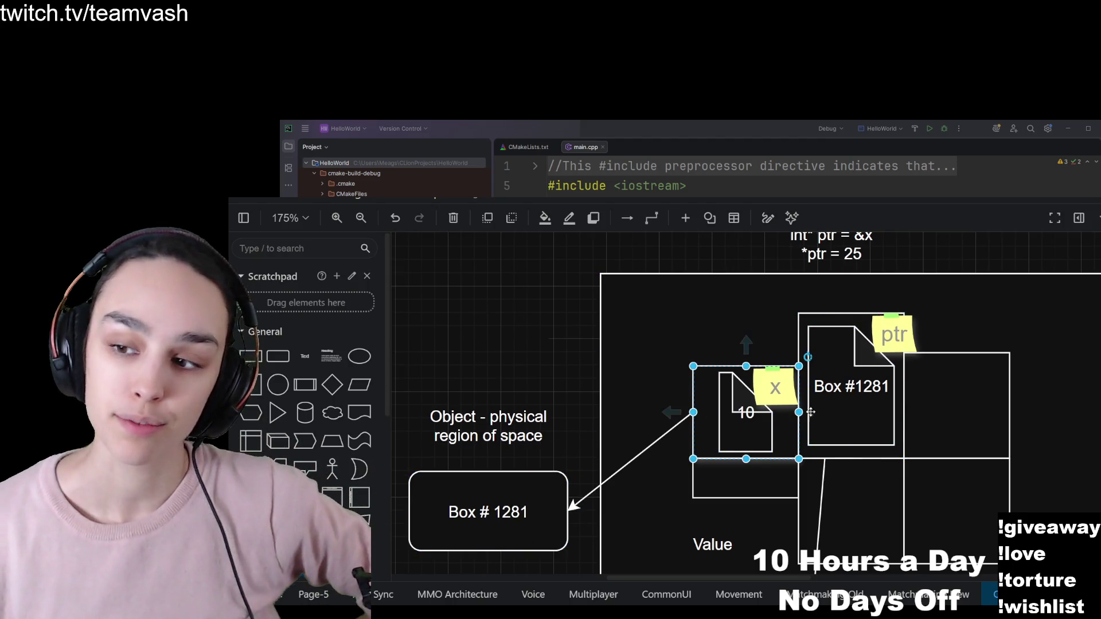
pyautogui.click(917, 436)
pyautogui.click(917, 510)
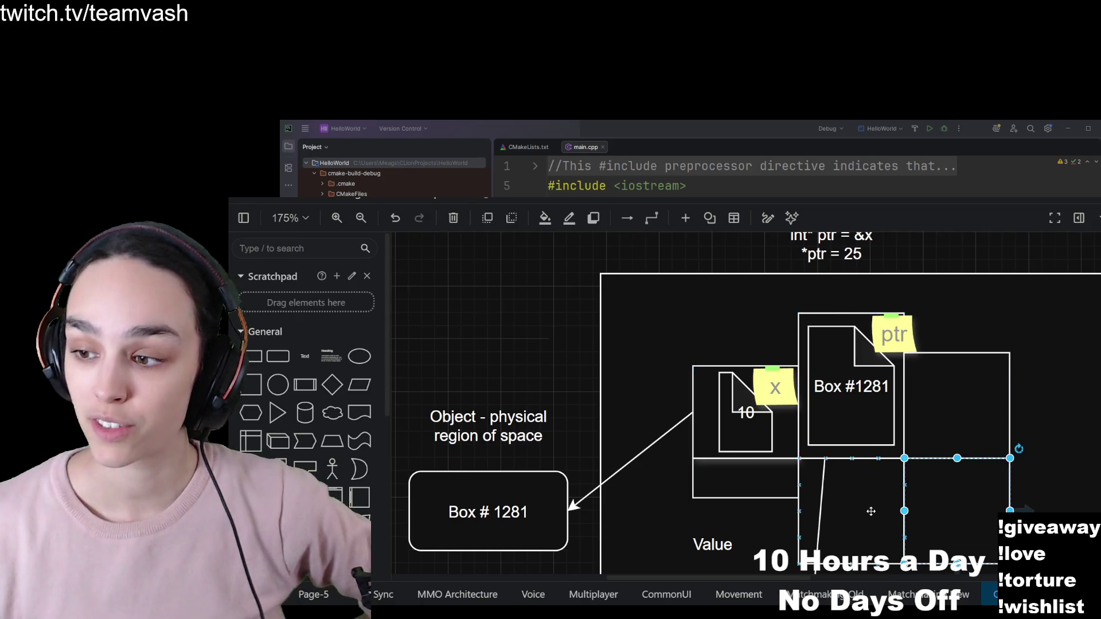
pyautogui.click(849, 504)
pyautogui.click(754, 497)
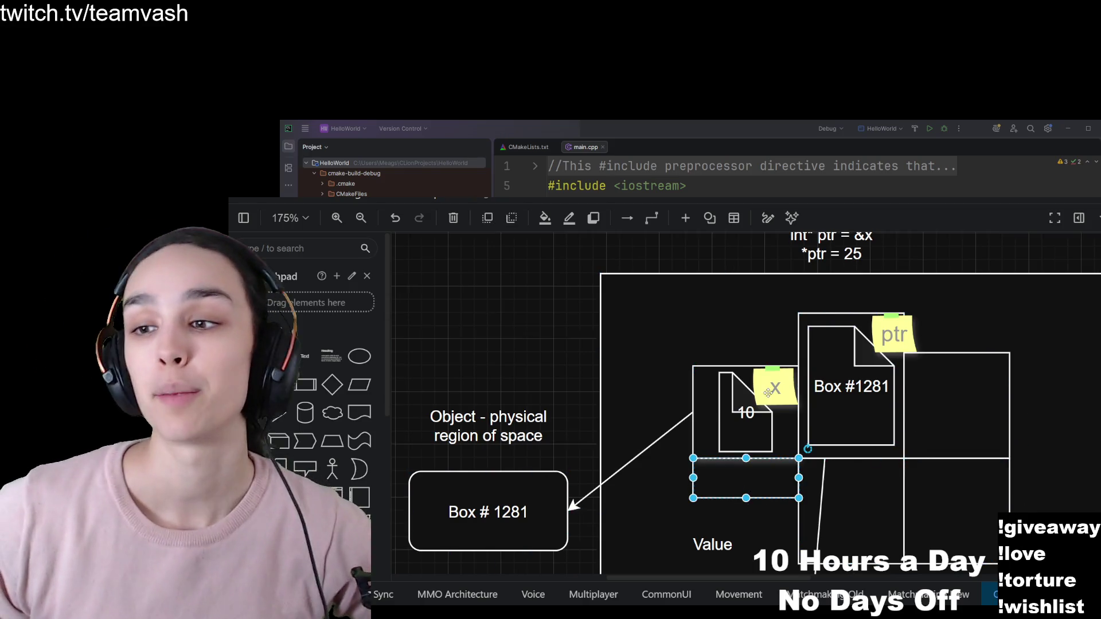
pyautogui.click(696, 404)
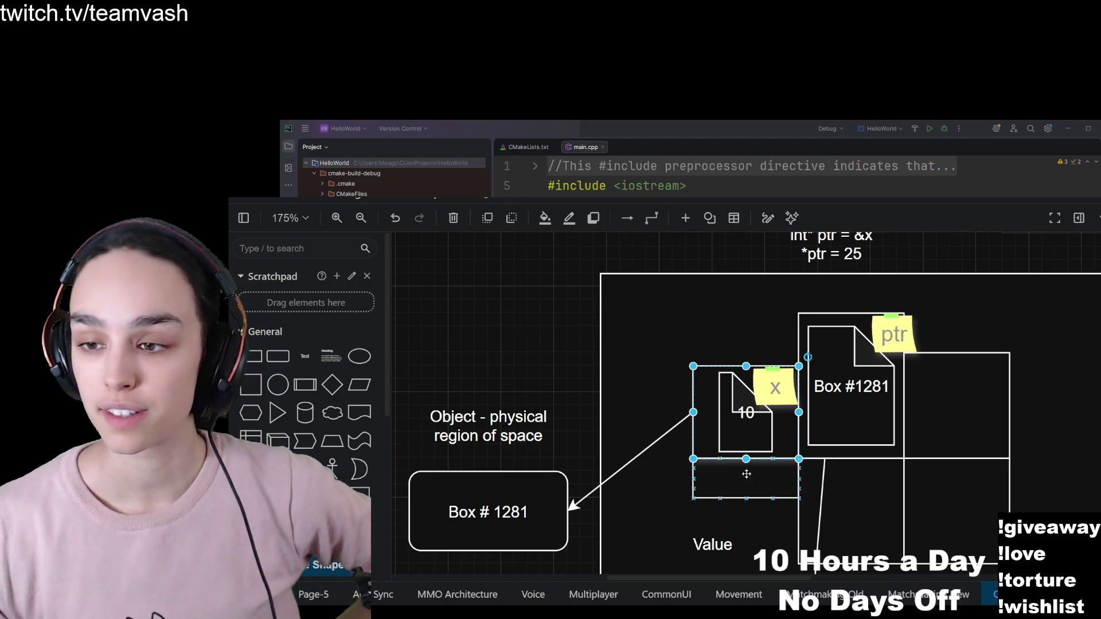
pyautogui.click(475, 512)
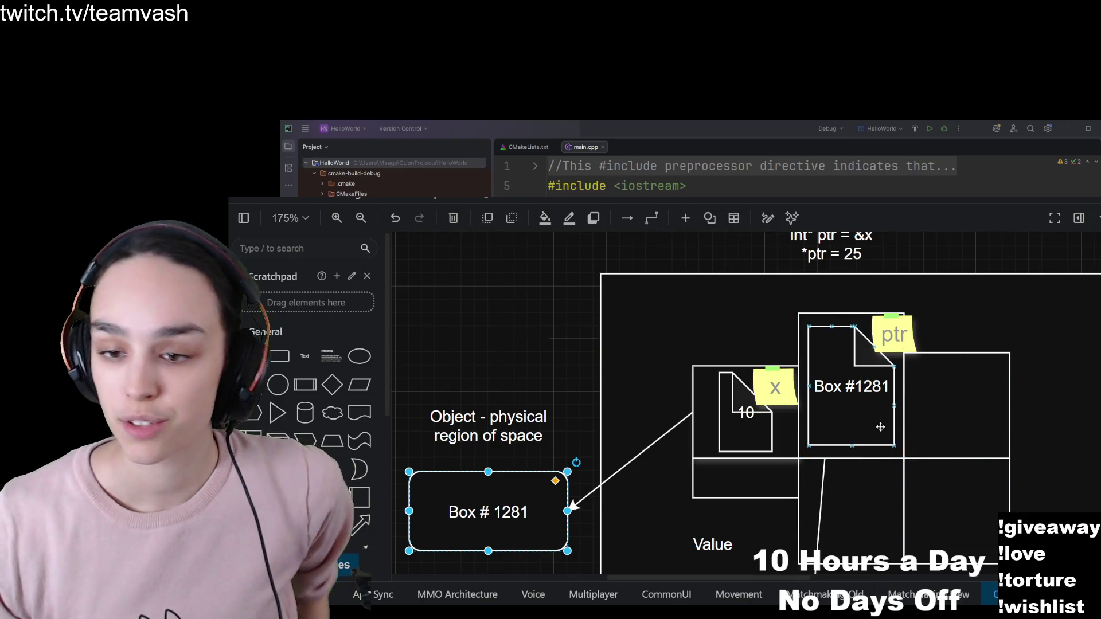
pyautogui.scroll(5, 699, 414)
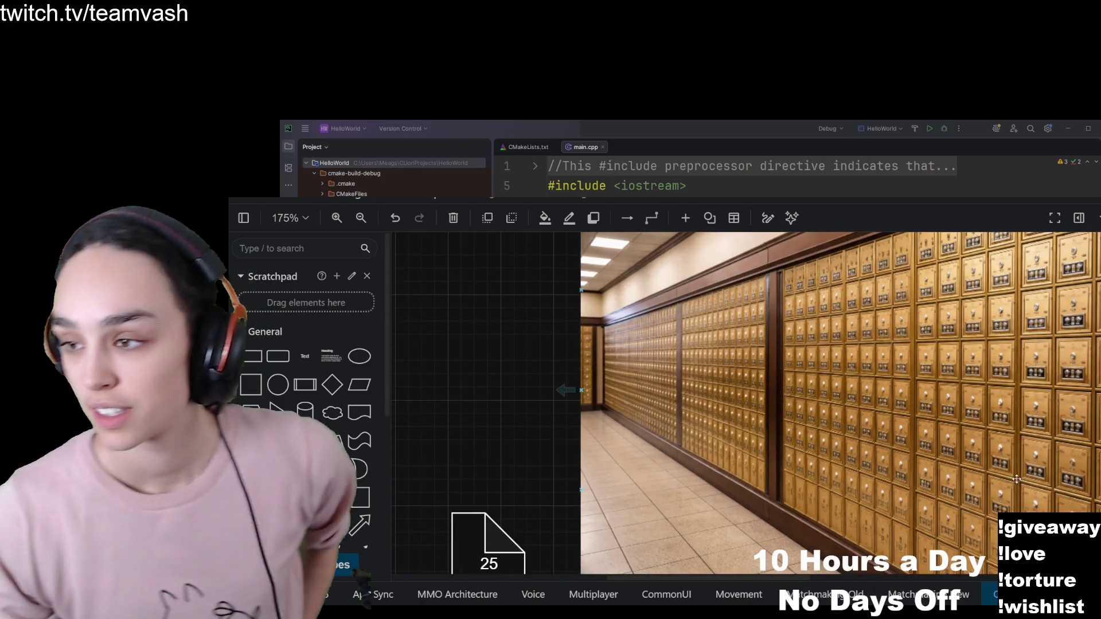
pyautogui.scroll(-5, 980, 441)
pyautogui.scroll(-2, 969, 442)
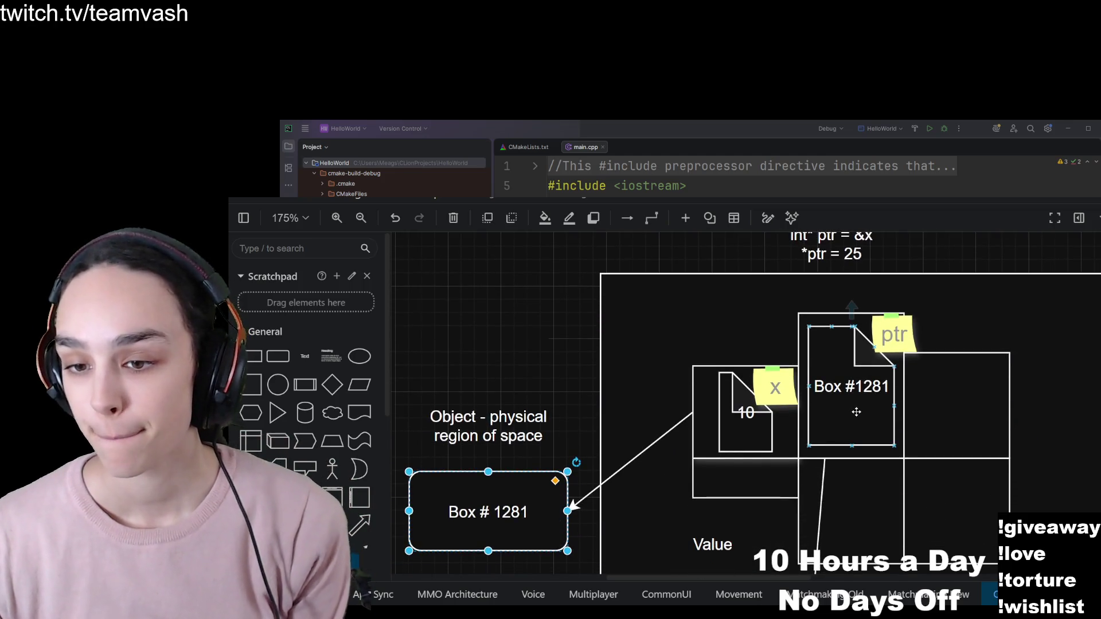
pyautogui.scroll(1, 856, 411)
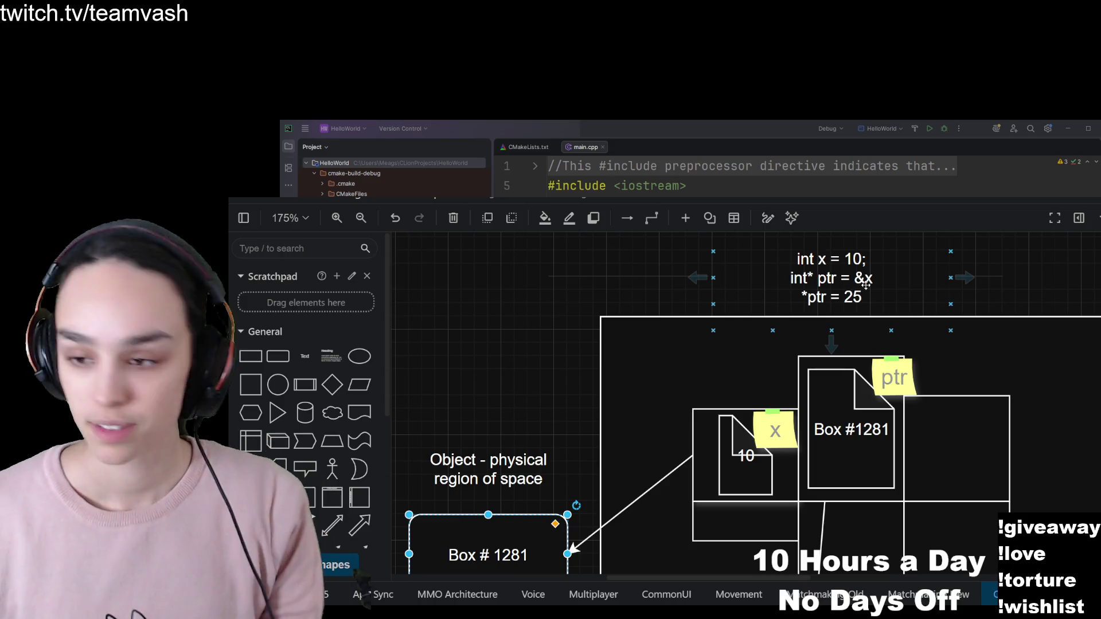
pyautogui.scroll(6, 865, 284)
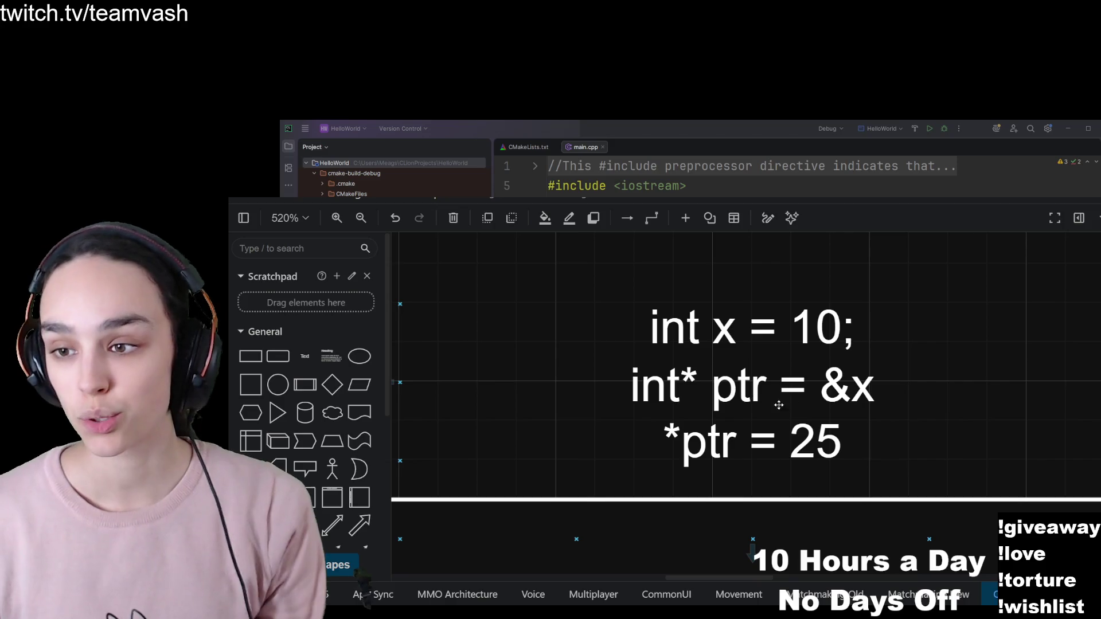
pyautogui.scroll(-7, 725, 406)
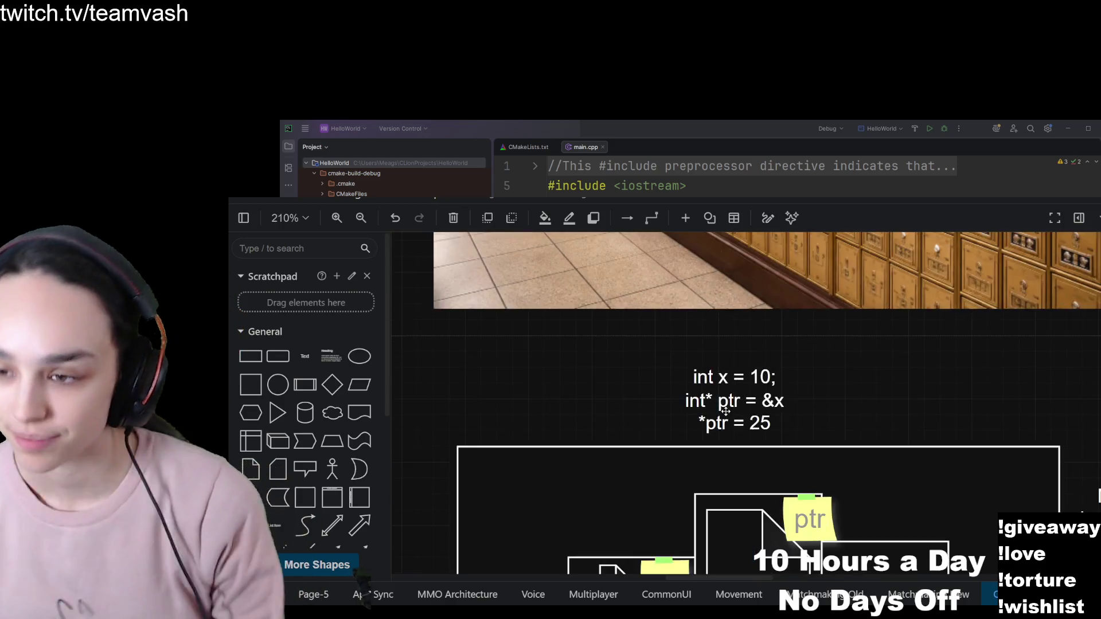
pyautogui.scroll(1, 825, 417)
pyautogui.click(786, 427)
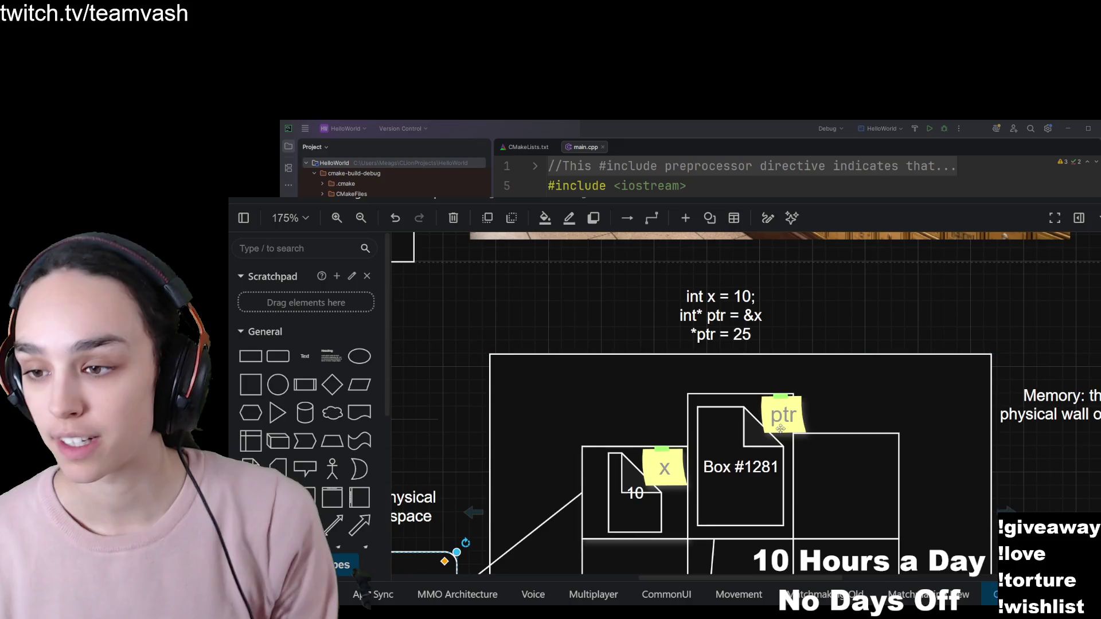
# - Resize the ptr cell holding Box #1281 to 80 x 70 from its top edge
pyautogui.moveTo(740, 406); pyautogui.dragTo(749, 457)
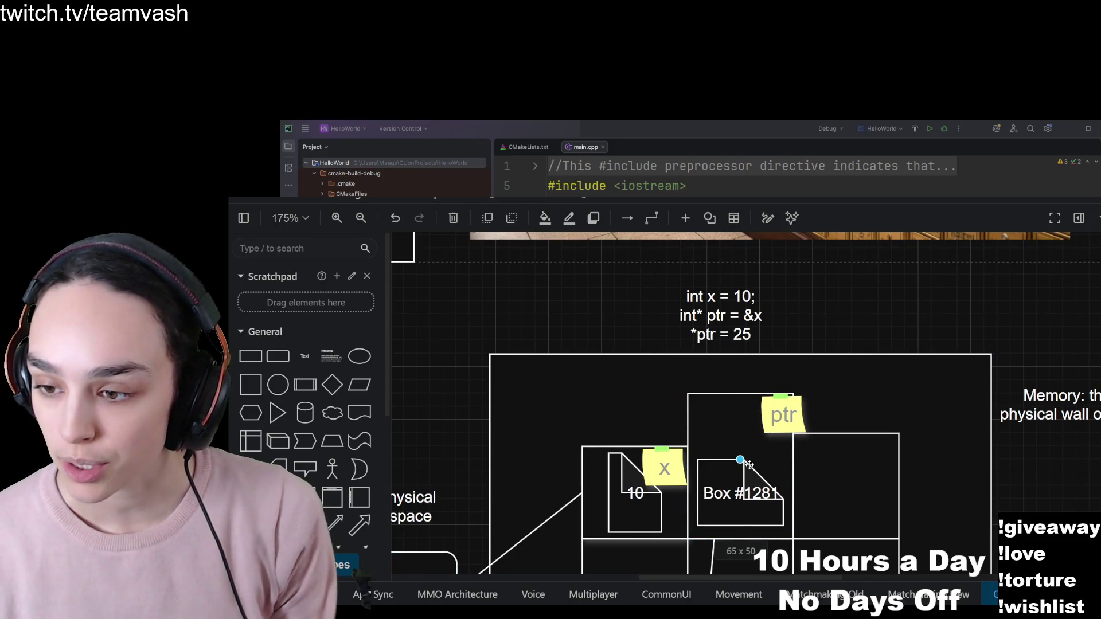
pyautogui.moveTo(739, 396); pyautogui.dragTo(745, 448)
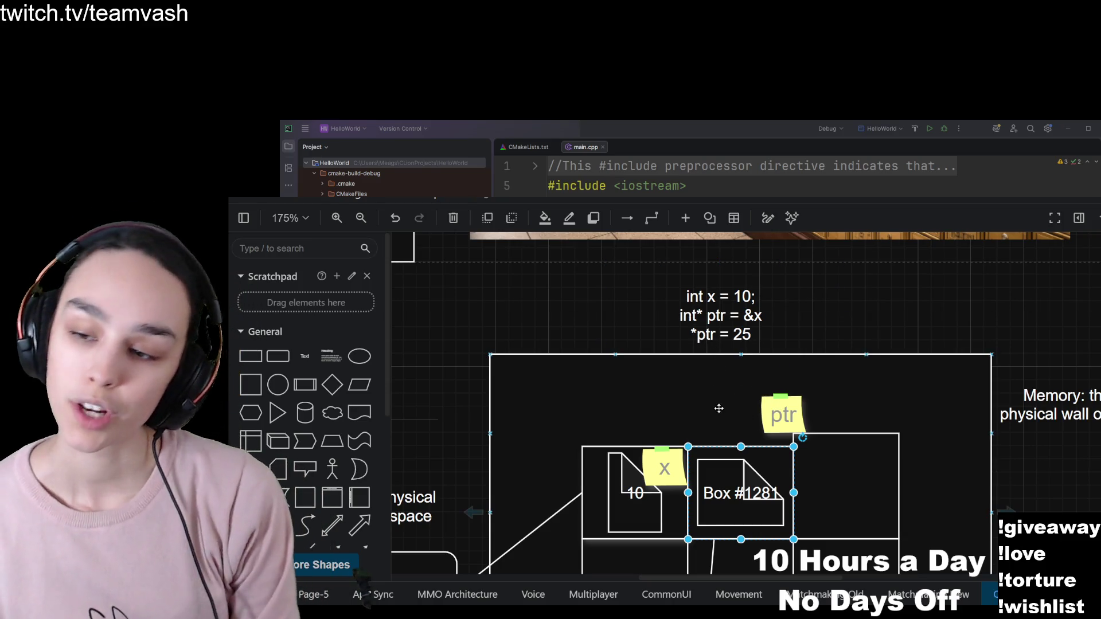
pyautogui.moveTo(697, 414); pyautogui.dragTo(745, 383)
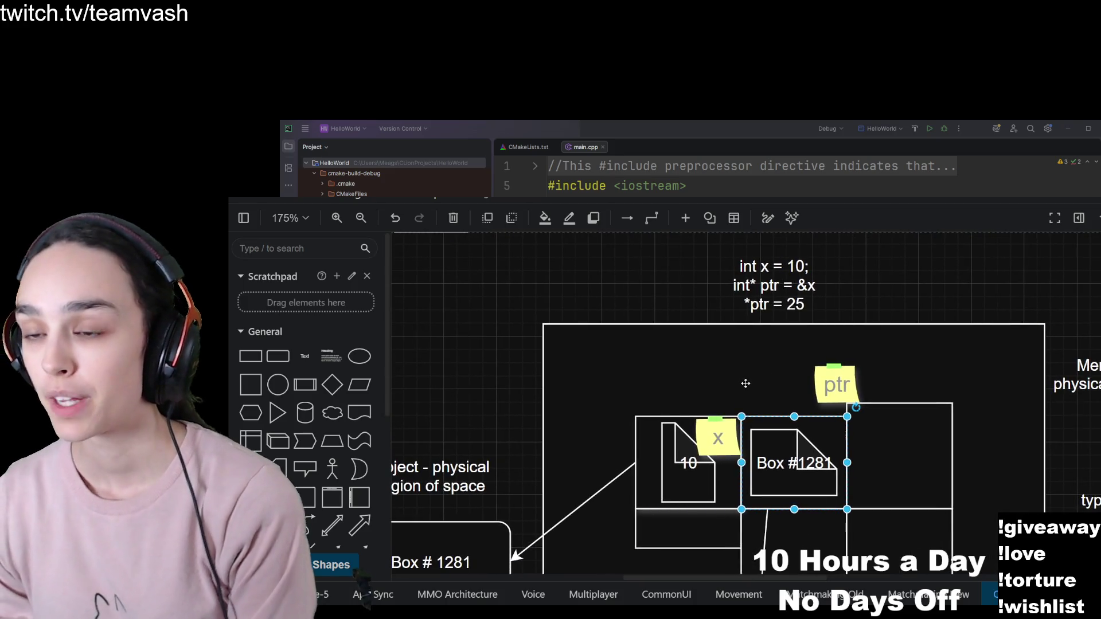
# - Reposition Box #1281 into the grid cell to the right of x
pyautogui.click(650, 467)
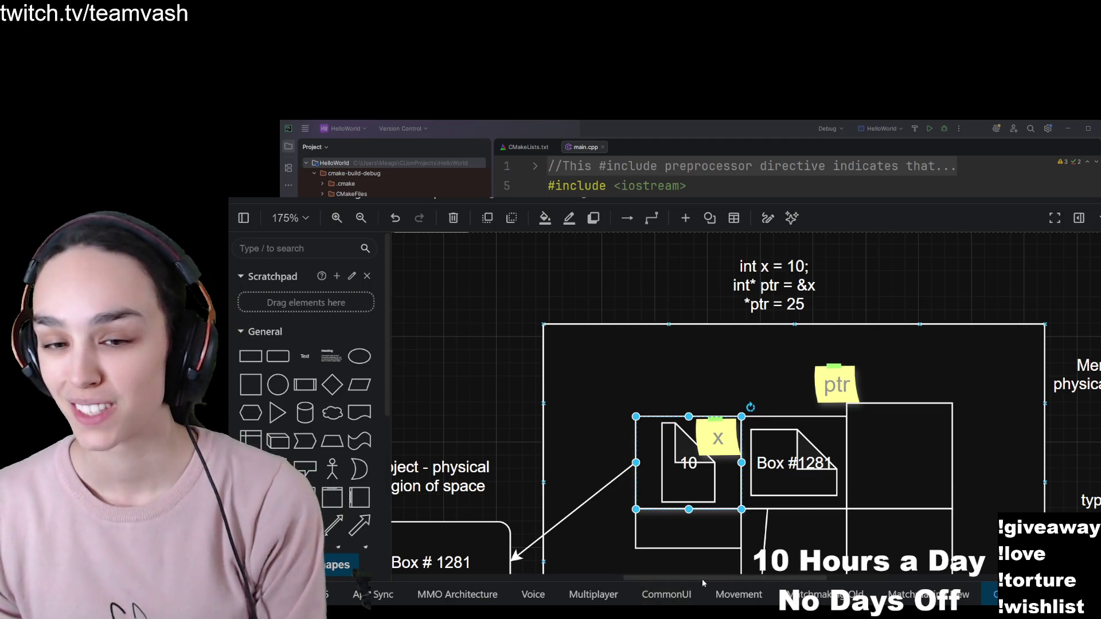
pyautogui.scroll(-3, 708, 416)
pyautogui.hscroll(-3, 708, 416)
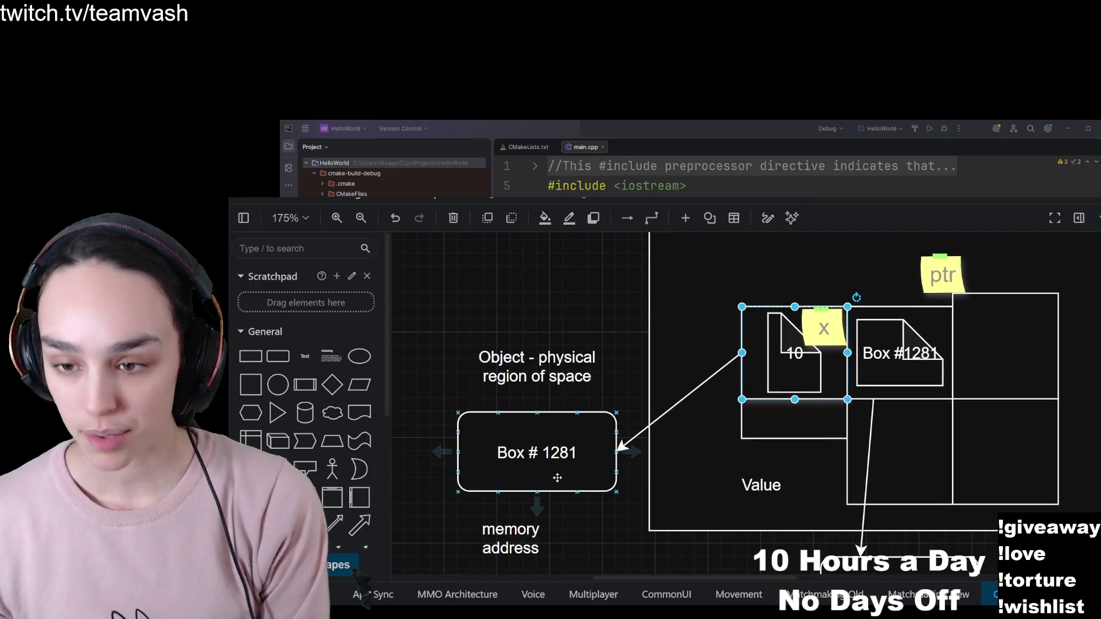
pyautogui.scroll(2, 742, 425)
pyautogui.hscroll(4, 742, 425)
pyautogui.moveTo(742, 425)
pyautogui.mouseDown()
pyautogui.moveTo(757, 384)
pyautogui.moveTo(636, 302)
pyautogui.mouseUp()
pyautogui.scroll(4, 574, 344)
pyautogui.click(572, 341)
pyautogui.click(647, 424)
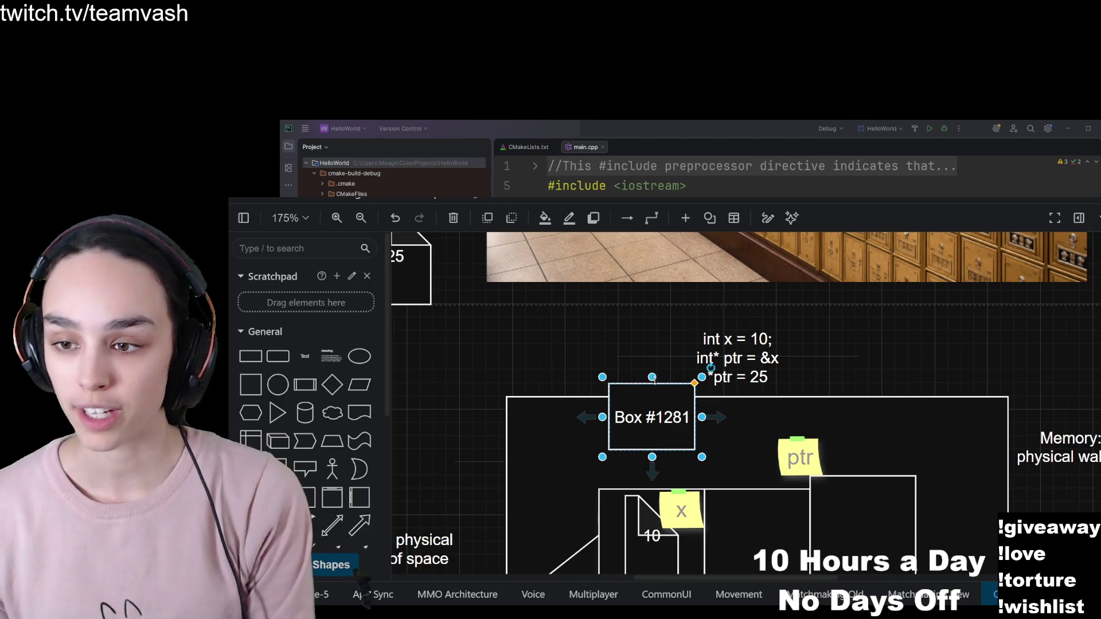
pyautogui.moveTo(647, 432)
pyautogui.mouseDown()
pyautogui.moveTo(571, 374)
pyautogui.moveTo(572, 353)
pyautogui.mouseUp()
pyautogui.scroll(-2, 572, 354)
pyautogui.moveTo(545, 308)
pyautogui.mouseDown()
pyautogui.moveTo(704, 430)
pyautogui.moveTo(745, 521)
pyautogui.moveTo(726, 508)
pyautogui.mouseUp()
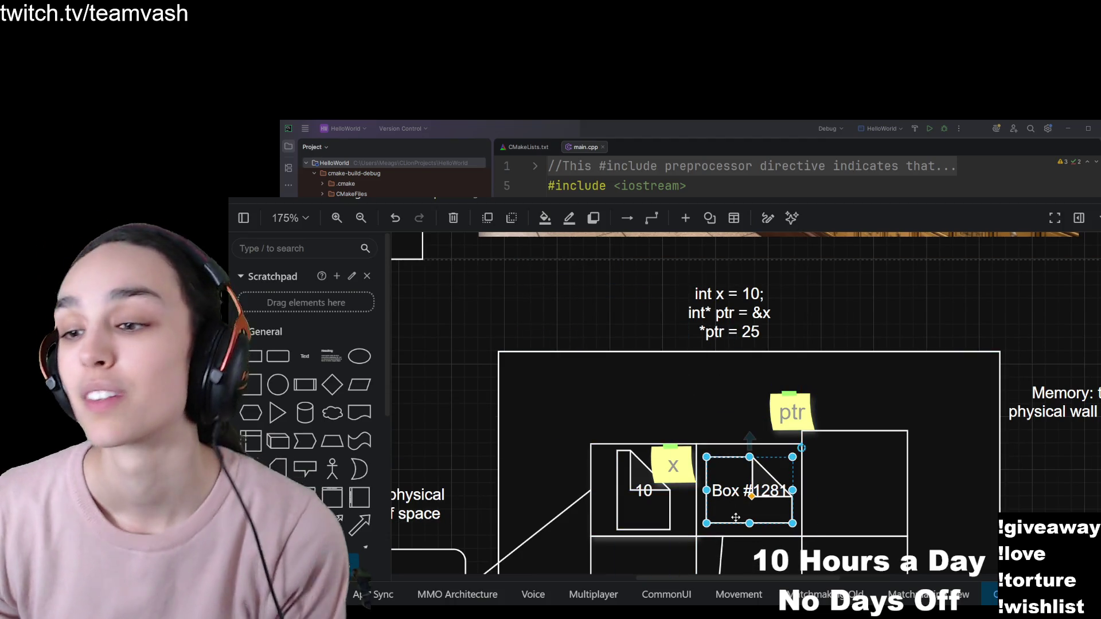
pyautogui.scroll(-3, 745, 493)
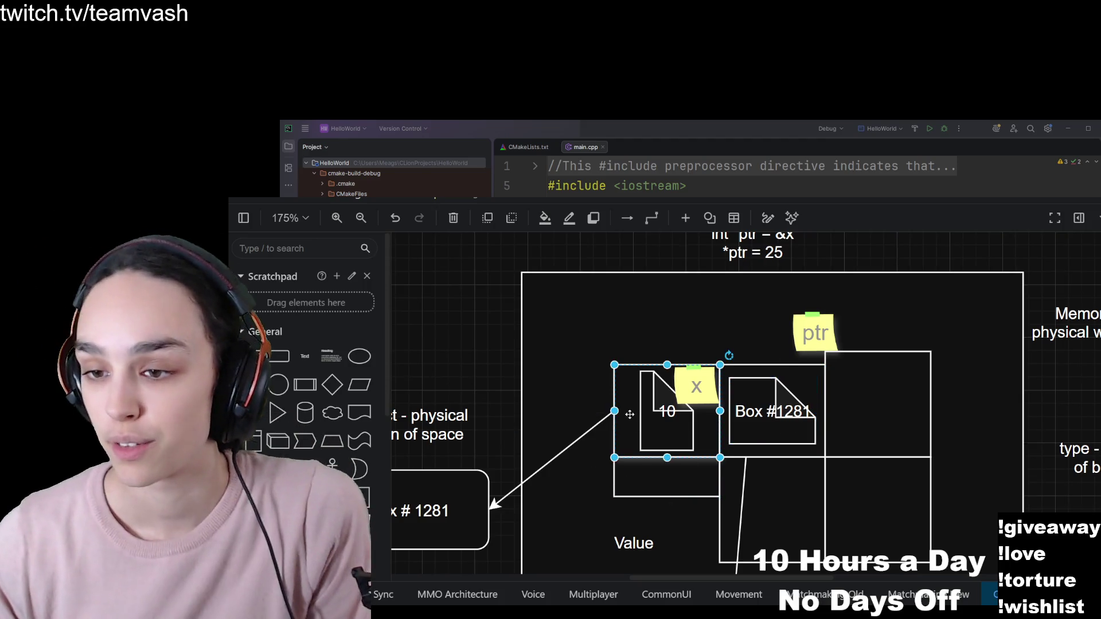
# - Settle the yellow ptr sticky note onto the top of the Box #1281 cell
pyautogui.click(803, 450)
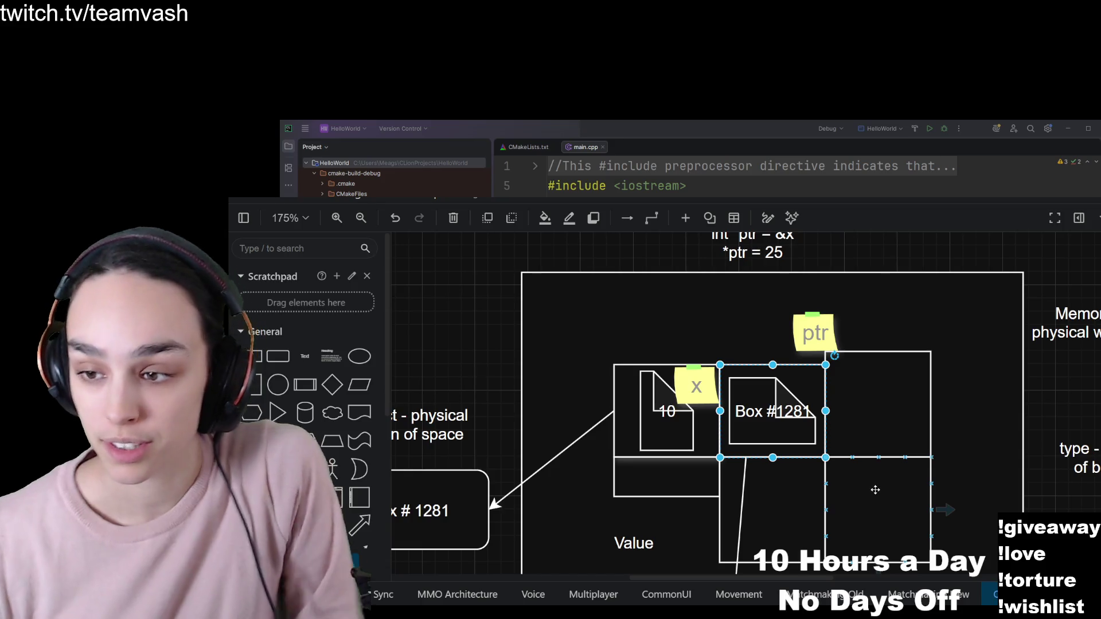
pyautogui.keyDown('ctrl'); pyautogui.scroll(3, 876, 489); pyautogui.keyUp('ctrl')
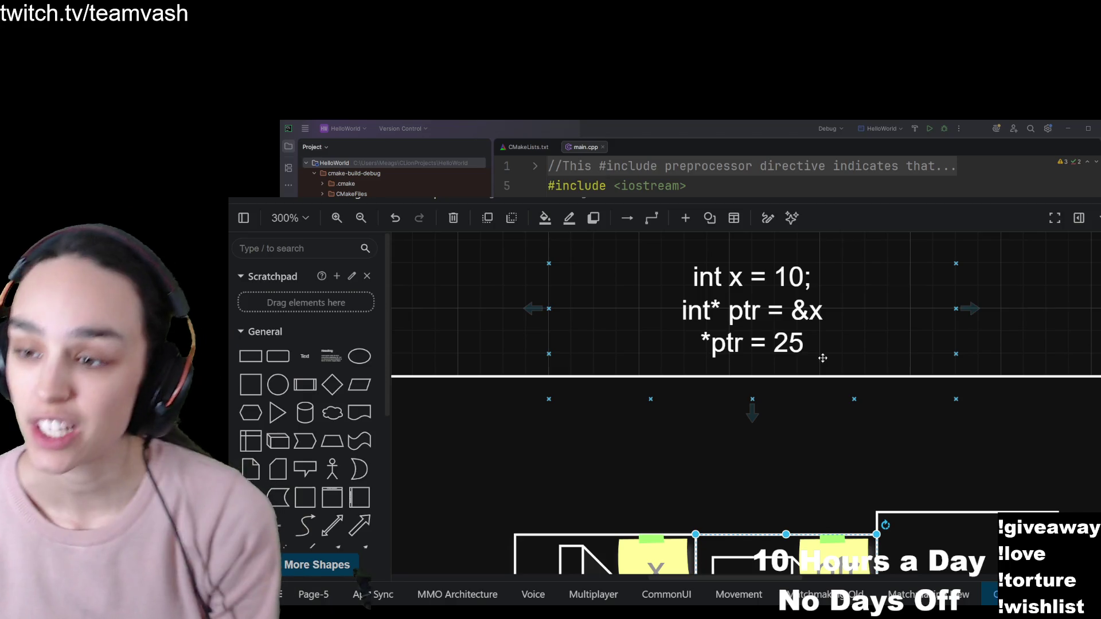
pyautogui.scroll(-2, 808, 355)
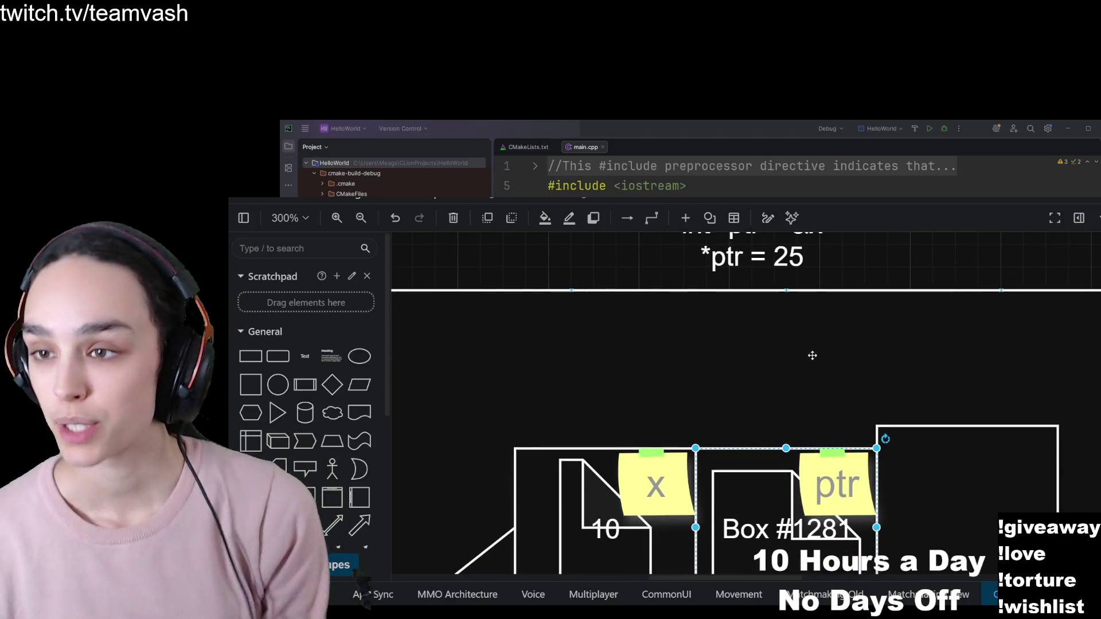
pyautogui.keyDown('ctrl'); pyautogui.scroll(-2, 776, 405); pyautogui.keyUp('ctrl')
pyautogui.scroll(-1, 774, 409)
pyautogui.click(774, 408)
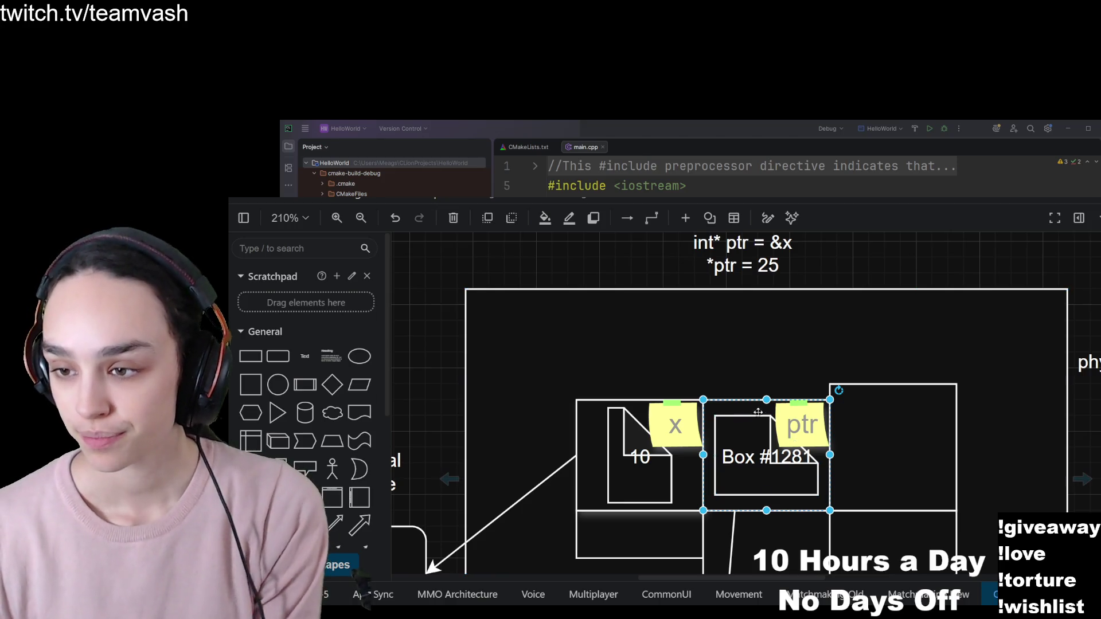
pyautogui.moveTo(802, 422)
pyautogui.mouseDown()
pyautogui.moveTo(792, 420)
pyautogui.moveTo(803, 423)
pyautogui.mouseUp()
pyautogui.click(779, 494)
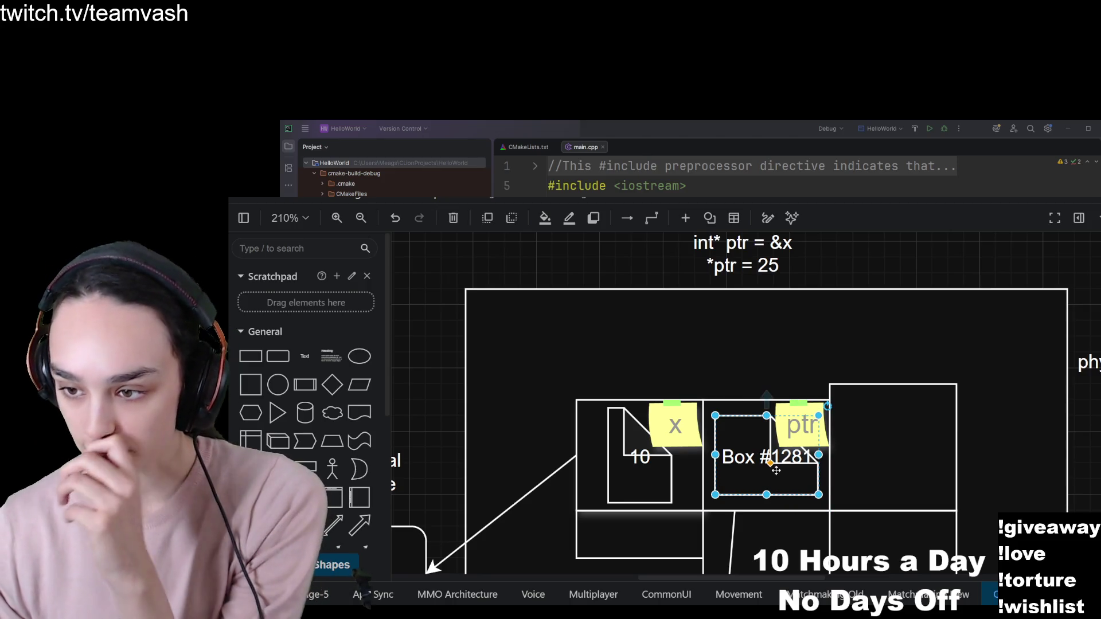
pyautogui.hscroll(-3, 722, 493)
pyautogui.scroll(-2, 723, 493)
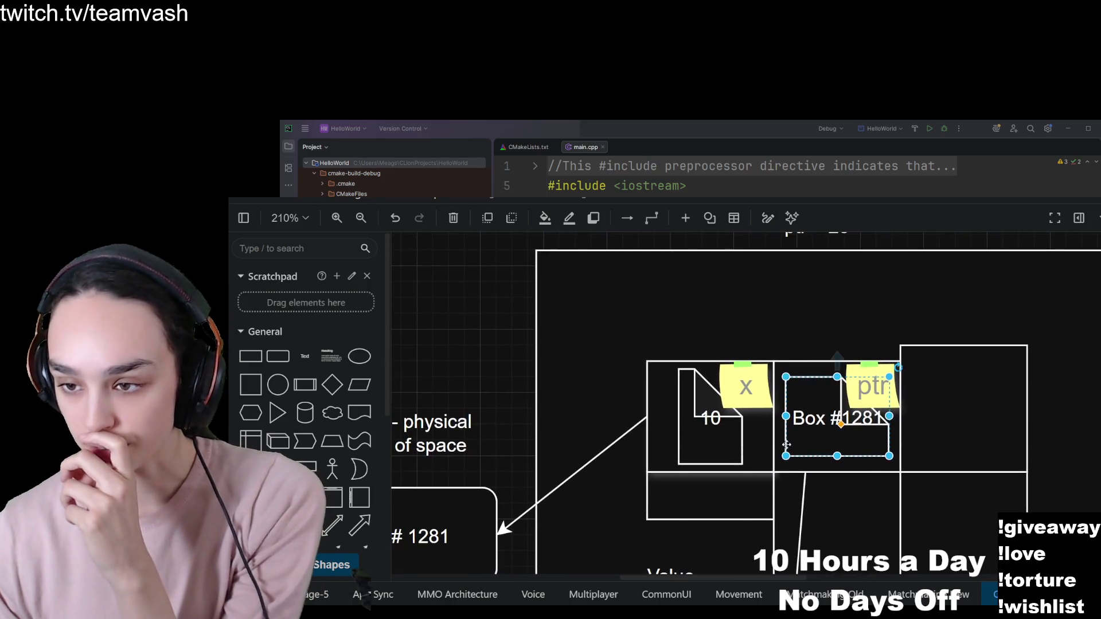
# - Check the large Box # 1281 address shape and the cell holding x and 10
pyautogui.click(465, 533)
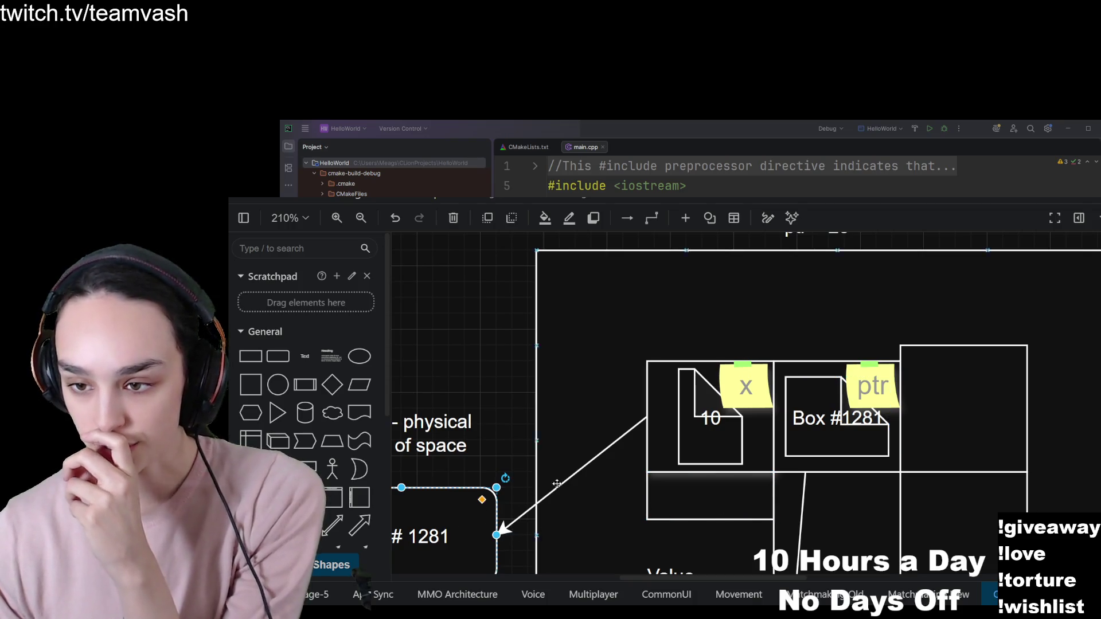
pyautogui.click(665, 427)
pyautogui.scroll(2, 704, 446)
pyautogui.hscroll(1, 704, 446)
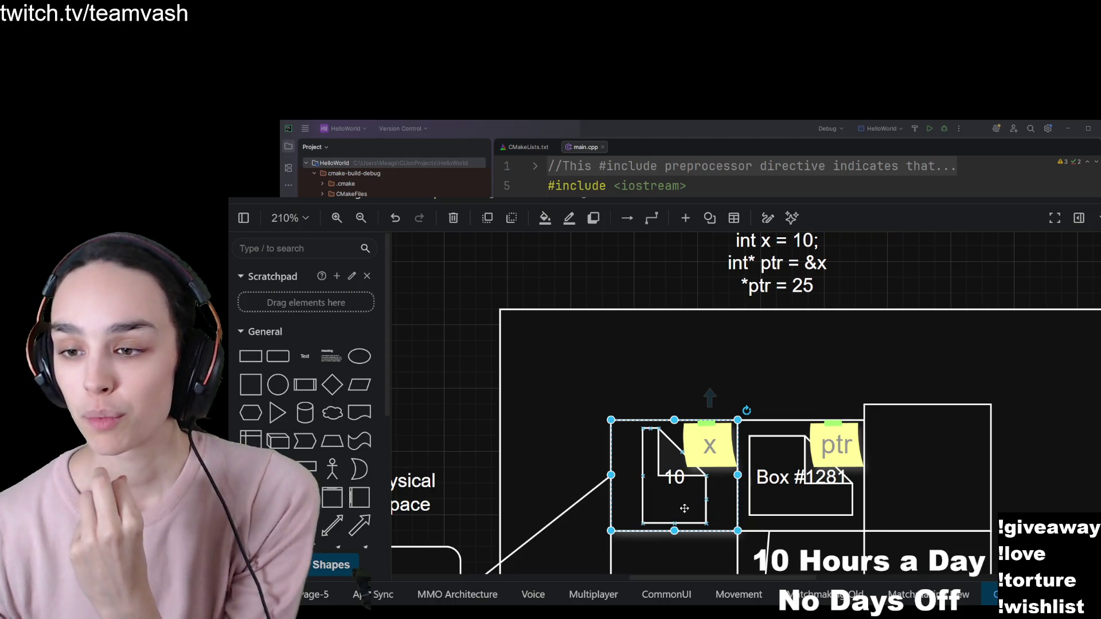
# - Pull the 10 page up and out of x's cell
pyautogui.moveTo(665, 493)
pyautogui.mouseDown()
pyautogui.moveTo(641, 375)
pyautogui.moveTo(419, 297)
pyautogui.mouseUp()
pyautogui.scroll(5, 799, 305)
pyautogui.hscroll(-4, 799, 305)
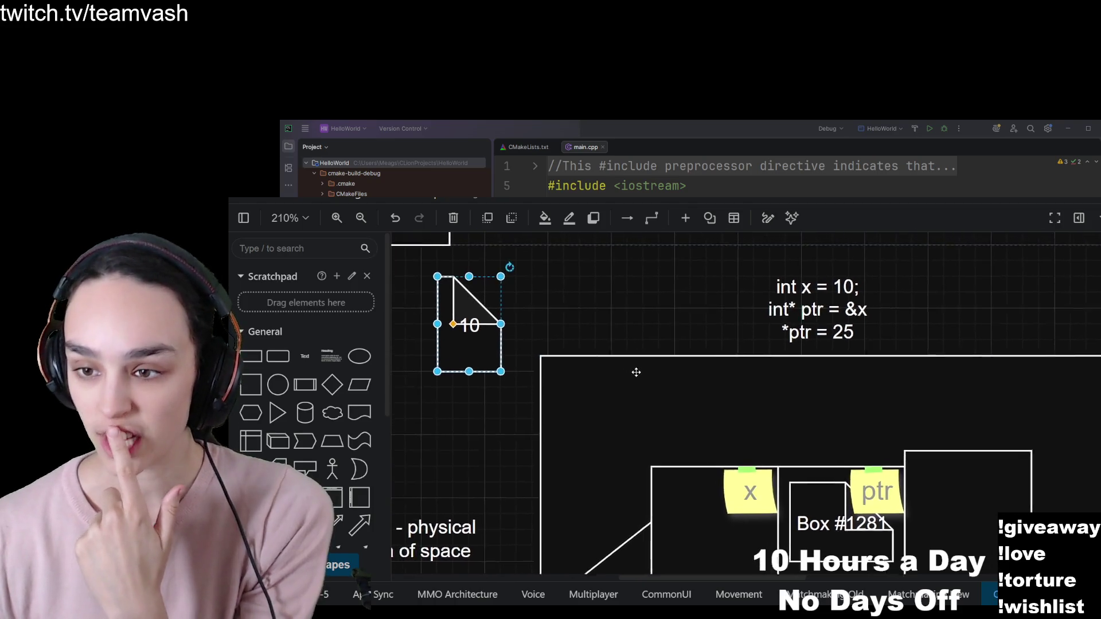
# - Place the 25 page in x's cell and fine-tune its alignment
pyautogui.moveTo(482, 293); pyautogui.dragTo(715, 498)
pyautogui.scroll(-3, 716, 498)
pyautogui.hscroll(2, 715, 498)
pyautogui.moveTo(558, 266)
pyautogui.mouseDown()
pyautogui.moveTo(636, 384)
pyautogui.moveTo(646, 421)
pyautogui.mouseUp()
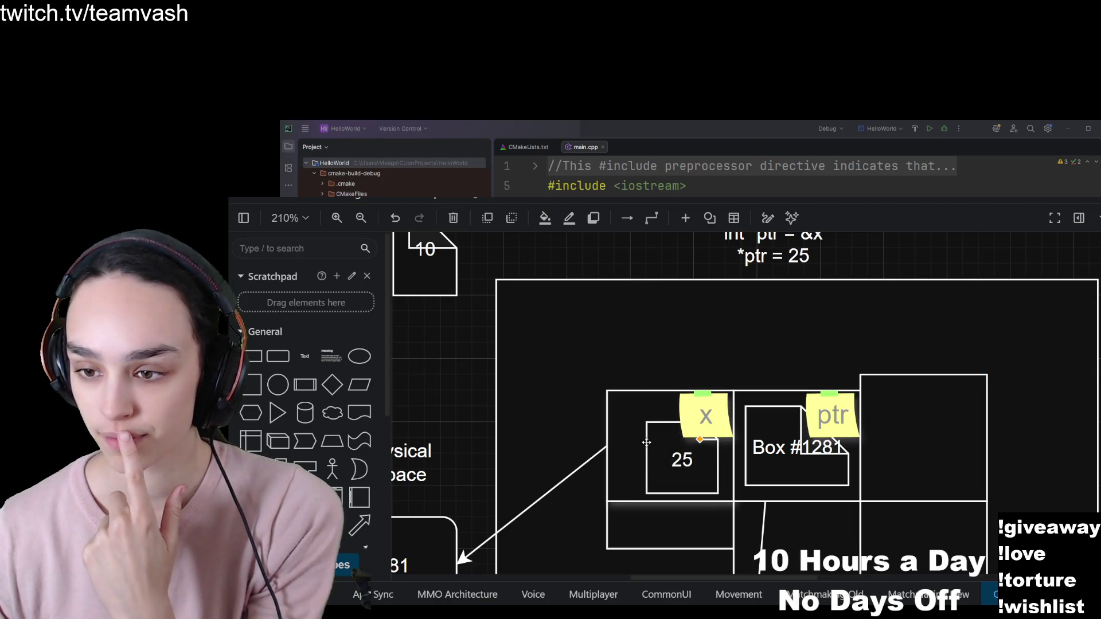
pyautogui.moveTo(670, 485); pyautogui.dragTo(654, 474)
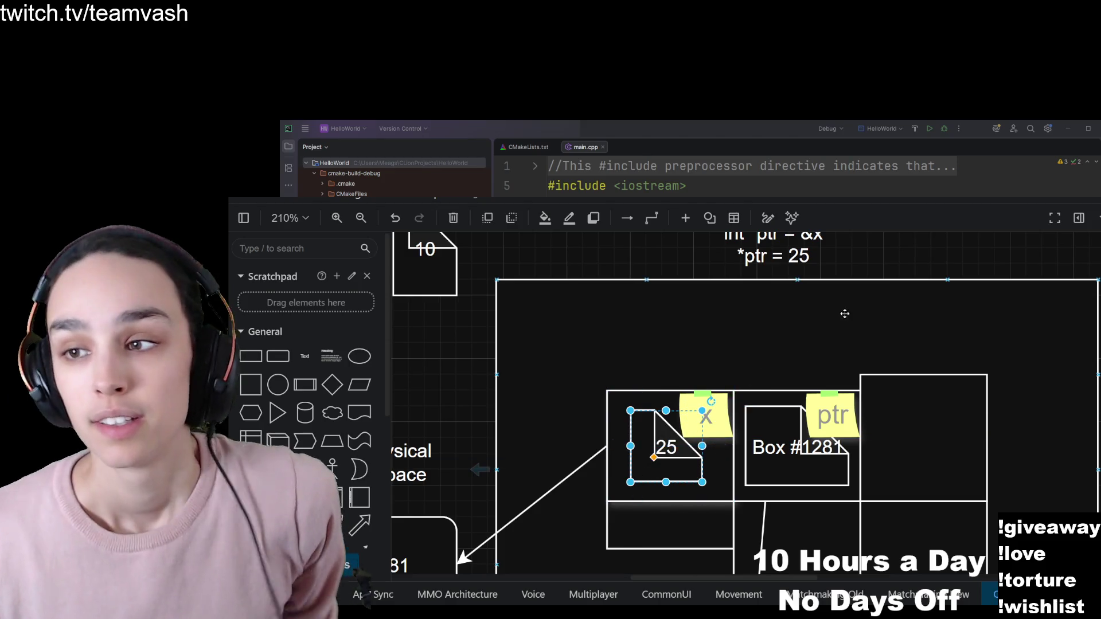
pyautogui.moveTo(848, 304); pyautogui.dragTo(791, 332)
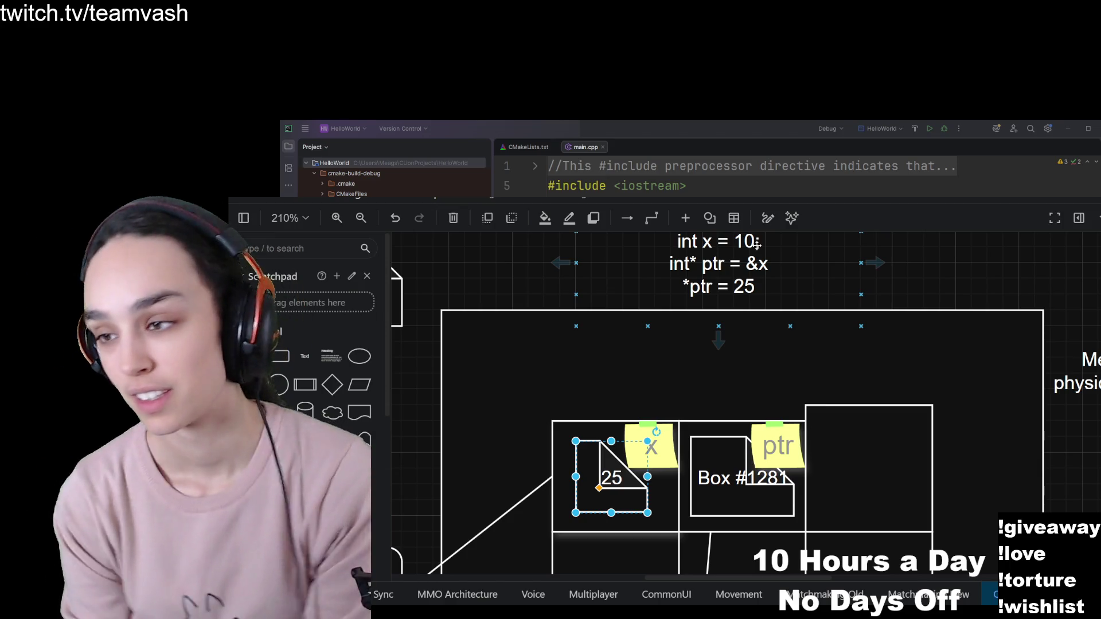
pyautogui.scroll(-4, 1016, 509)
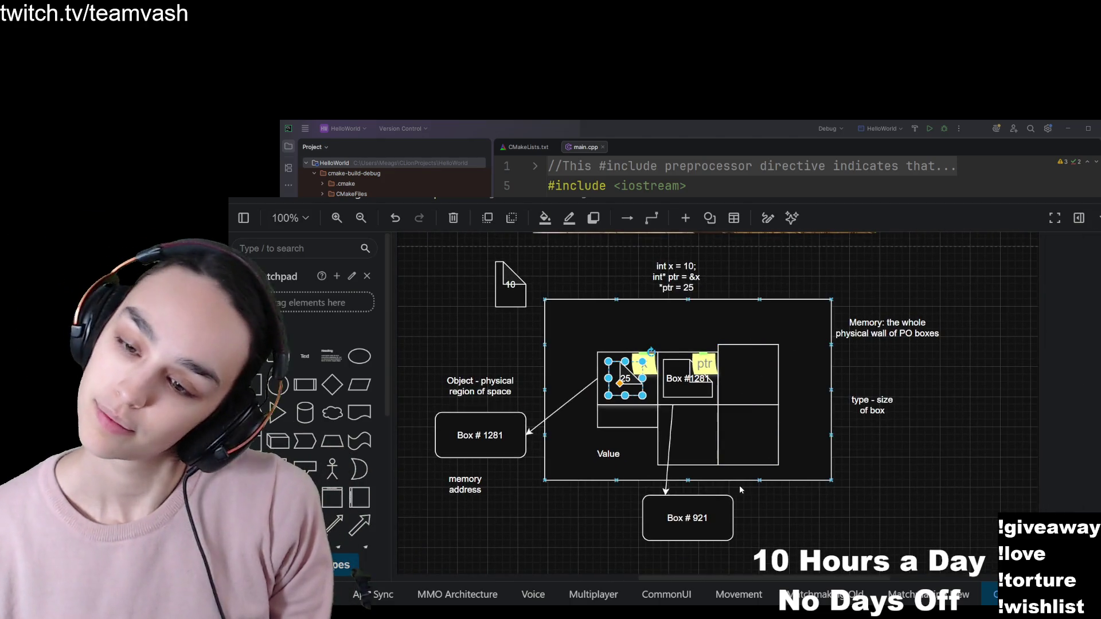
# - Move the Value label beside the 'type - size of box' note
pyautogui.click(618, 451)
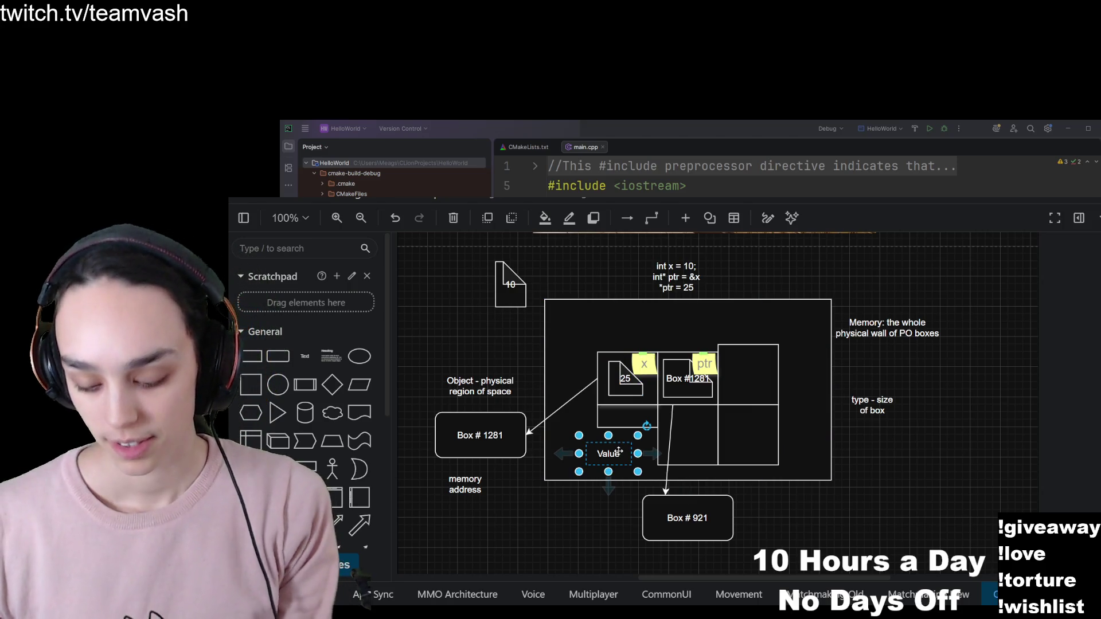
pyautogui.press('Delete')
pyautogui.hotkey('ctrl', 'z')
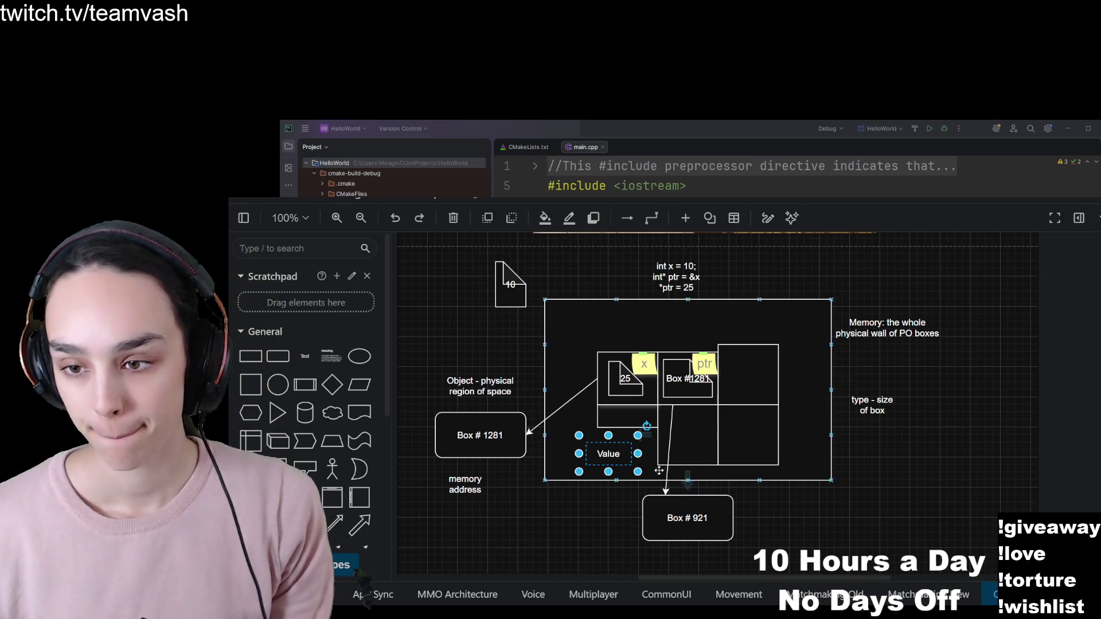
pyautogui.moveTo(616, 455); pyautogui.dragTo(877, 434)
pyautogui.click(984, 418)
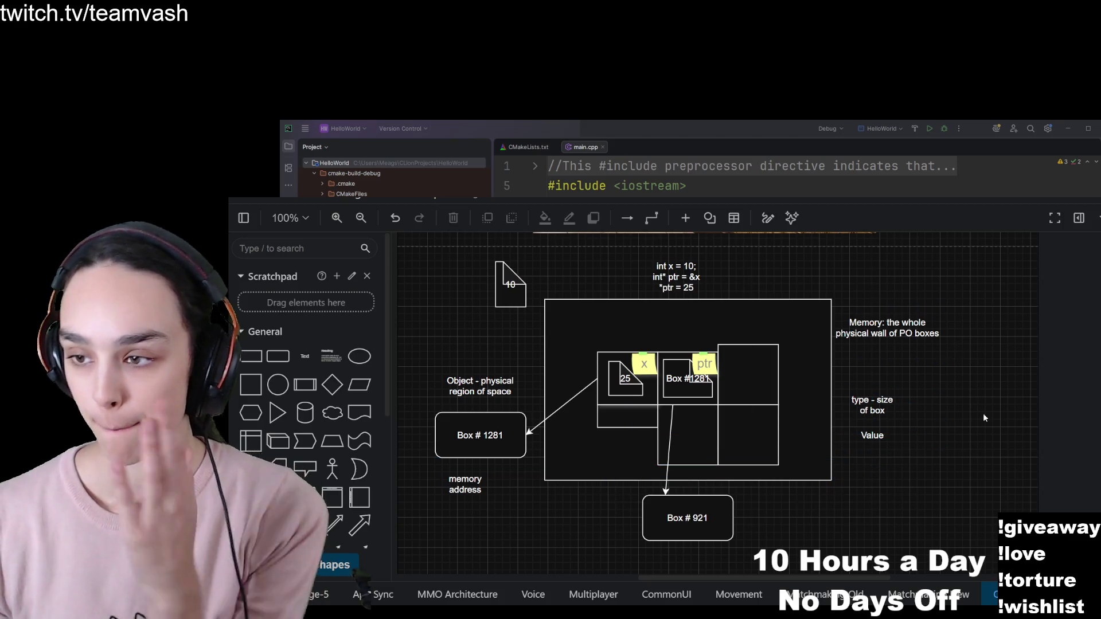
pyautogui.scroll(3, 967, 412)
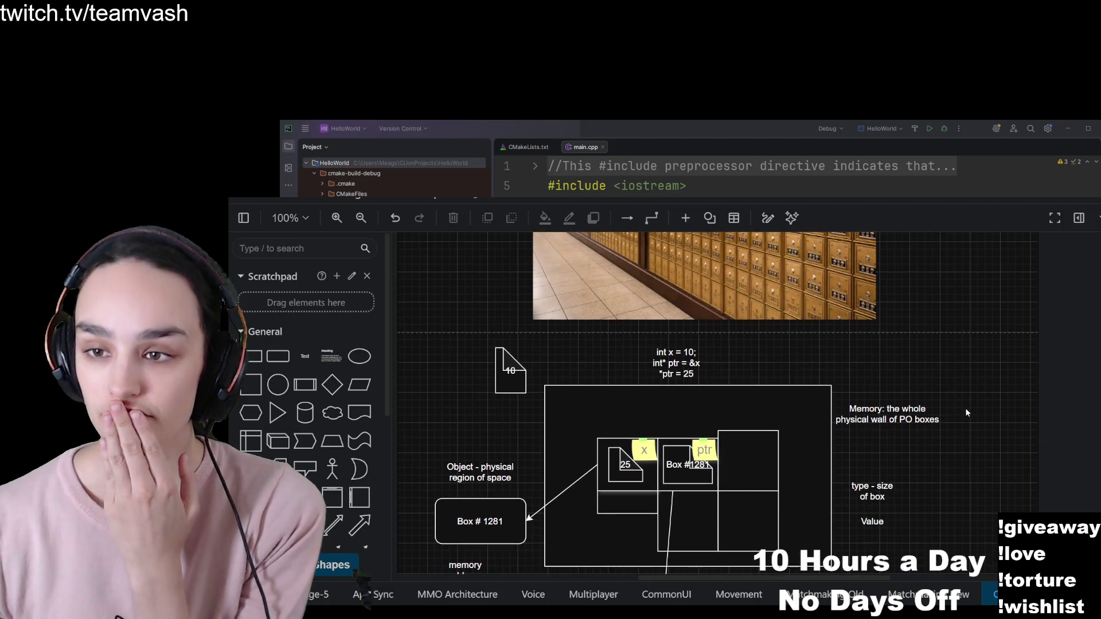
pyautogui.scroll(-2, 965, 407)
# - Resize the right-column and middle-column boxes so their edges line up with the grid
pyautogui.click(543, 360)
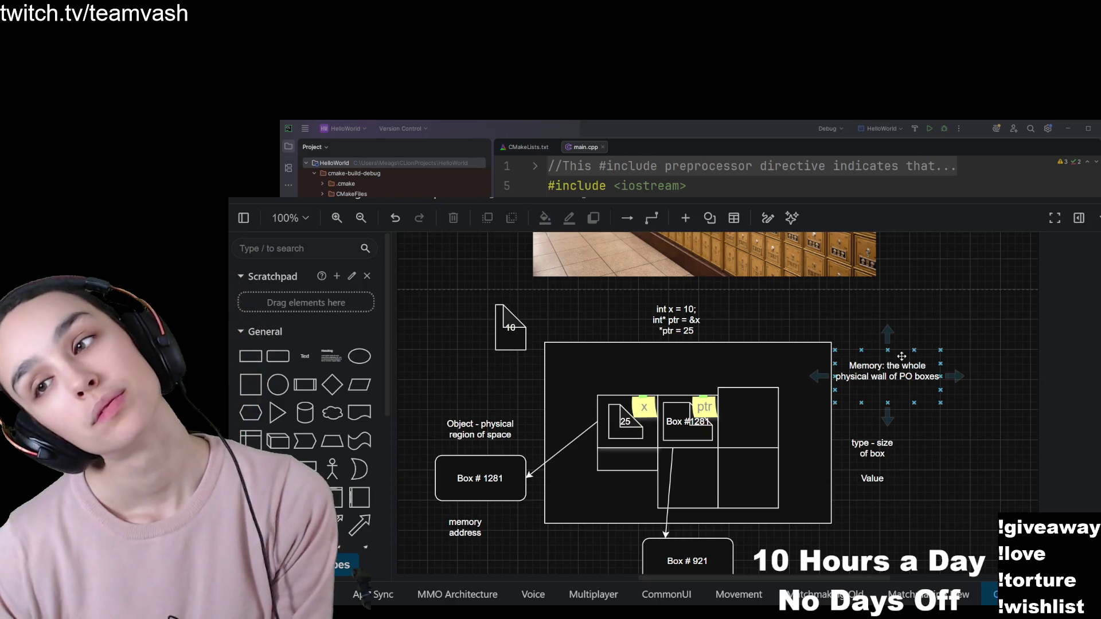
pyautogui.click(873, 356)
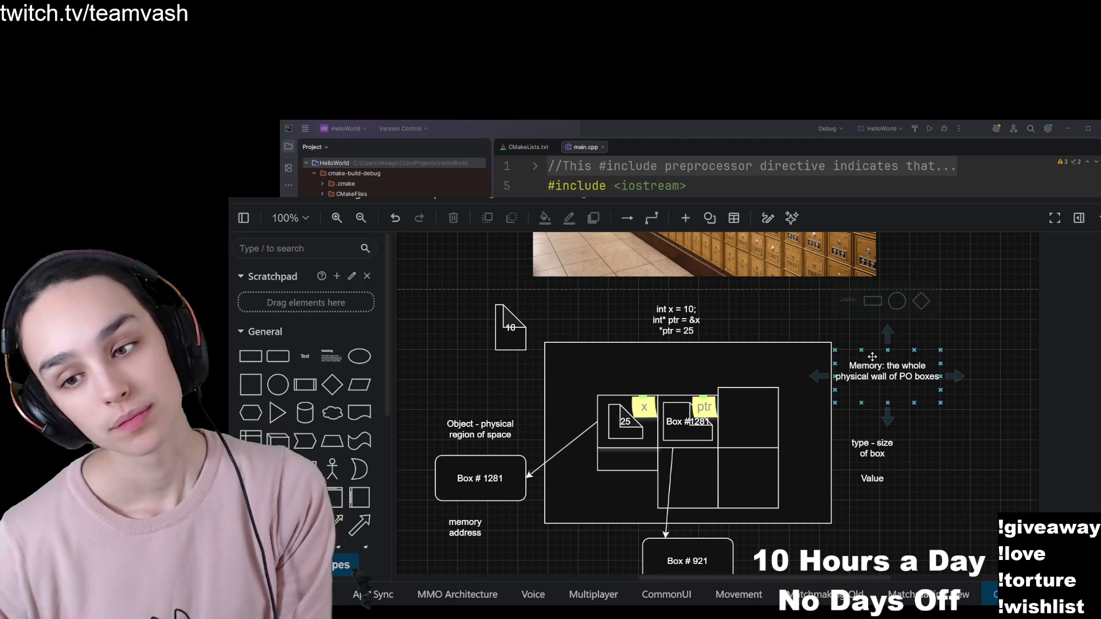
pyautogui.click(915, 283)
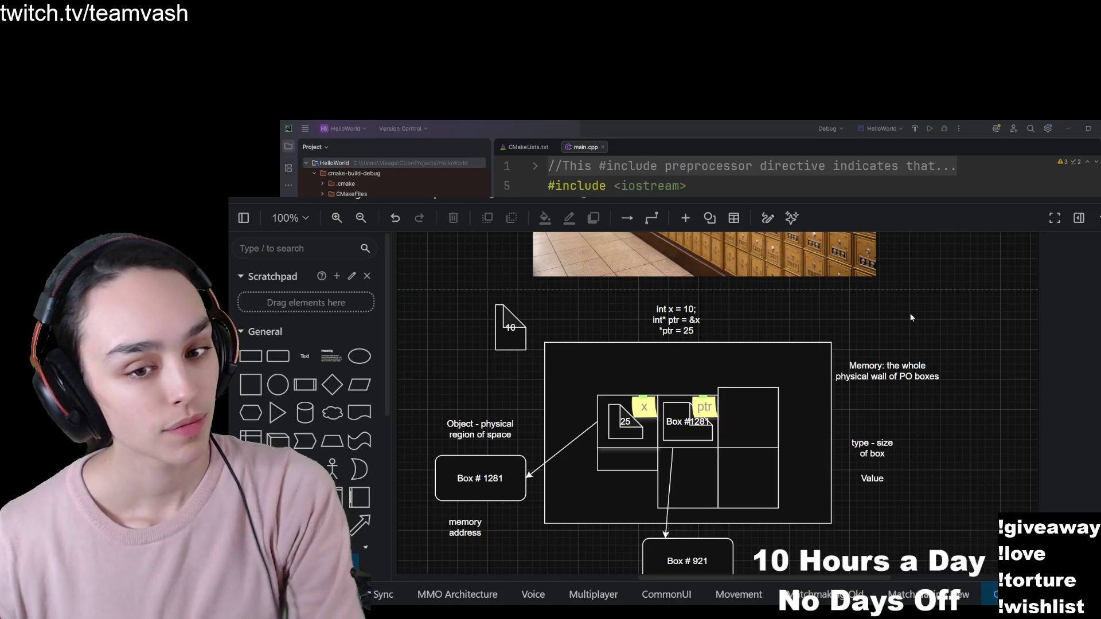
pyautogui.moveTo(914, 338)
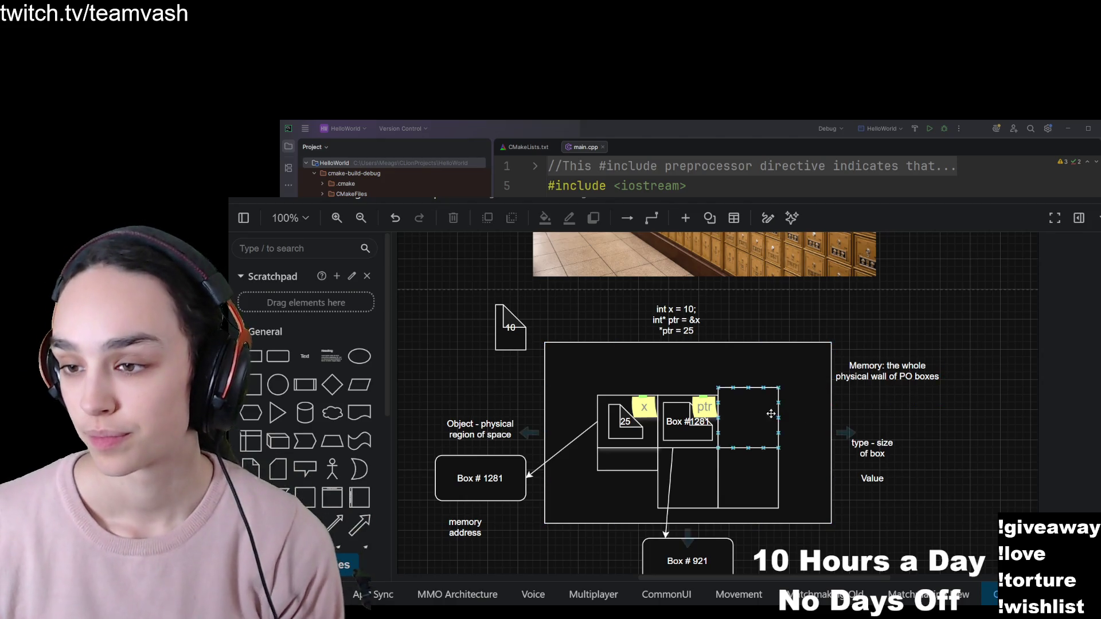
pyautogui.click(756, 393)
pyautogui.moveTo(748, 388); pyautogui.dragTo(748, 395)
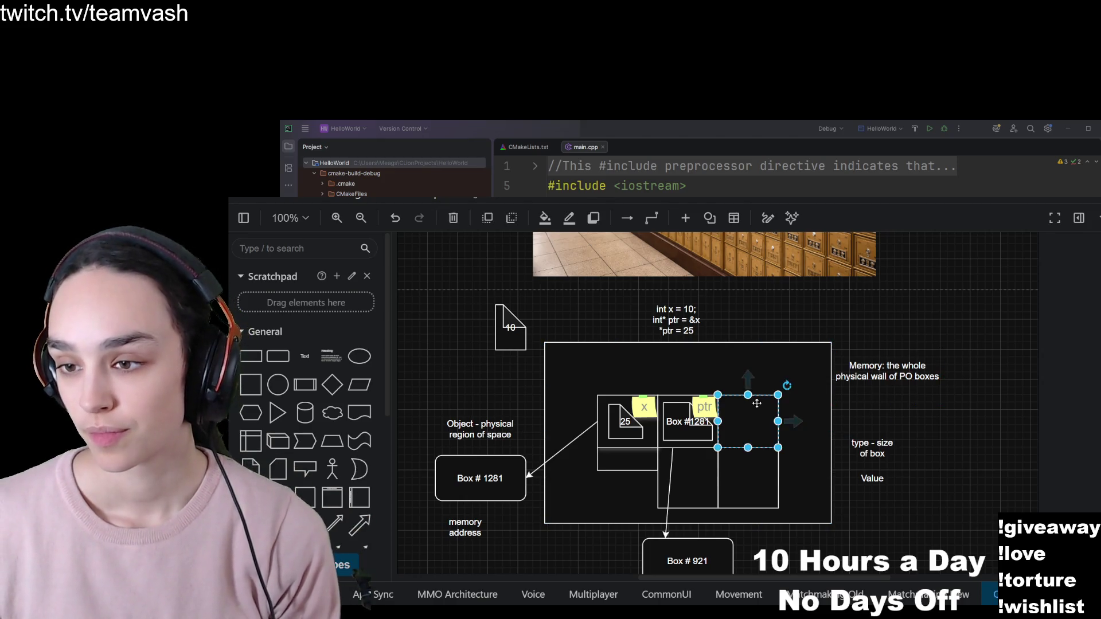
pyautogui.moveTo(749, 508); pyautogui.dragTo(687, 515)
pyautogui.click(687, 482)
pyautogui.click(871, 450)
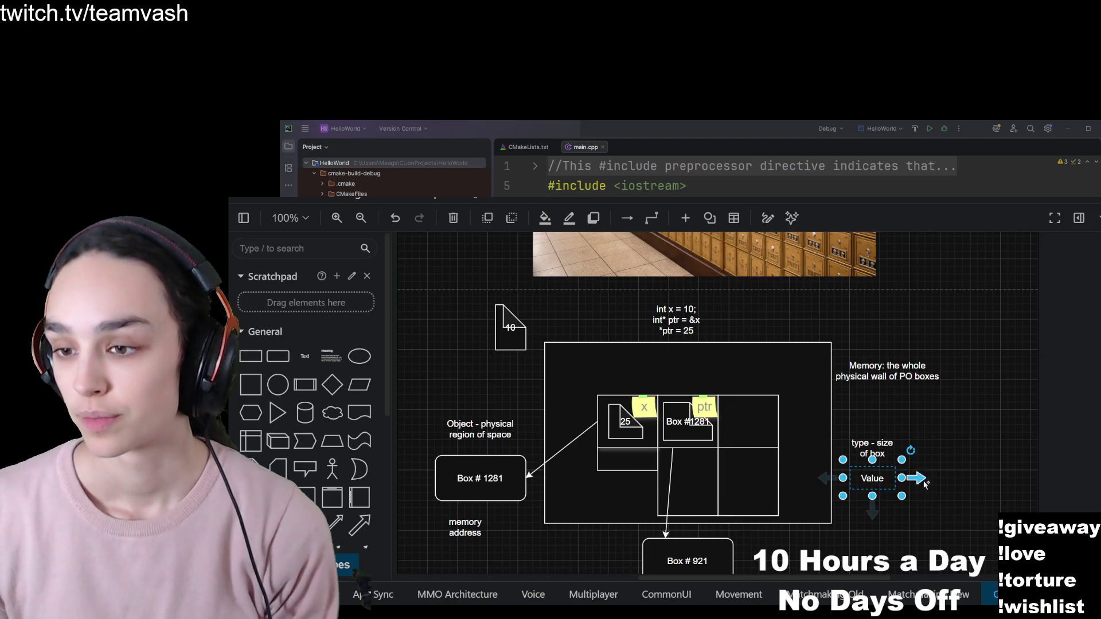
pyautogui.click(946, 459)
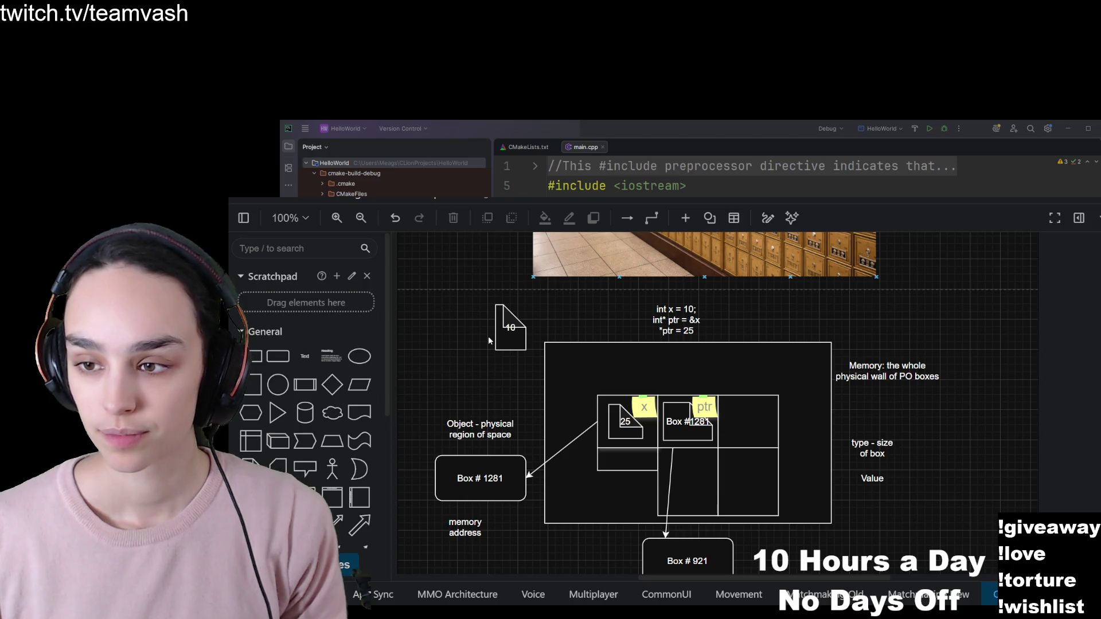
pyautogui.click(668, 332)
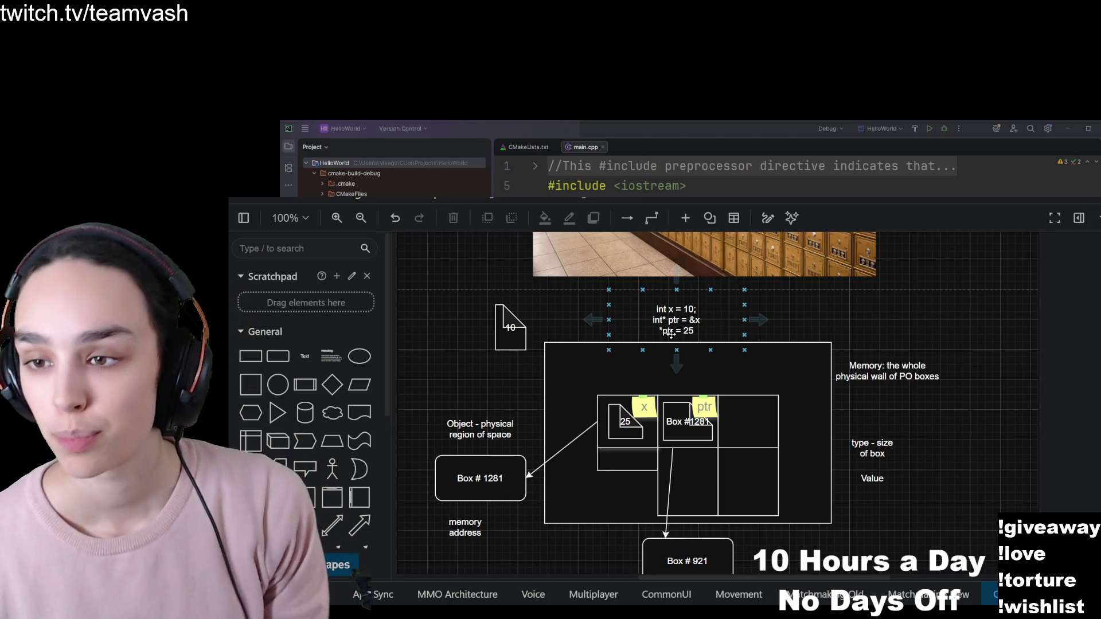
pyautogui.press('Escape')
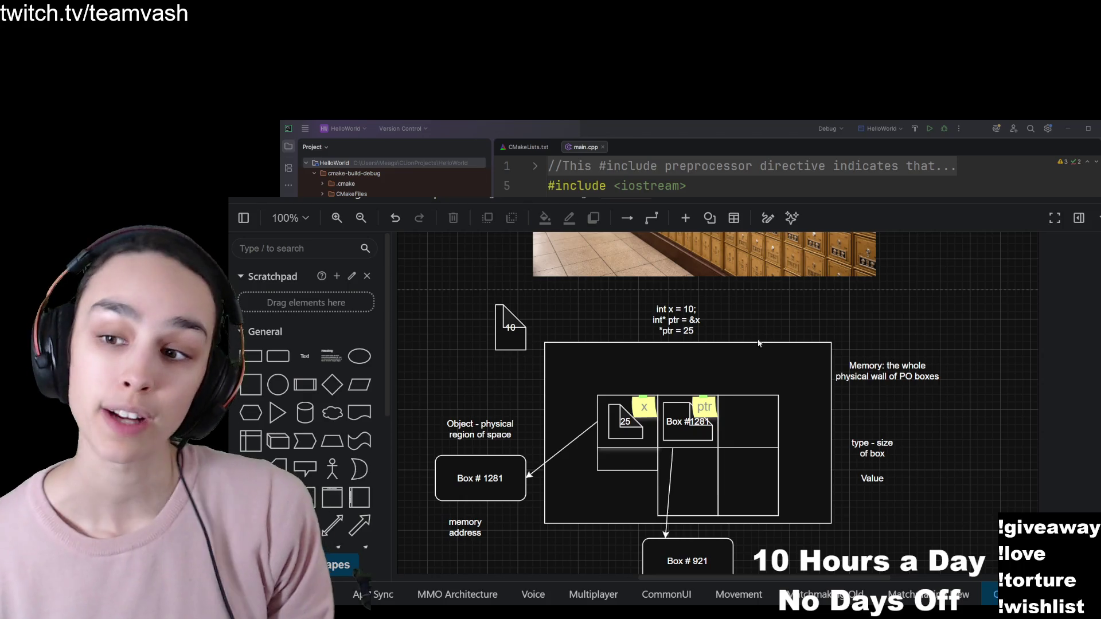
pyautogui.click(705, 408)
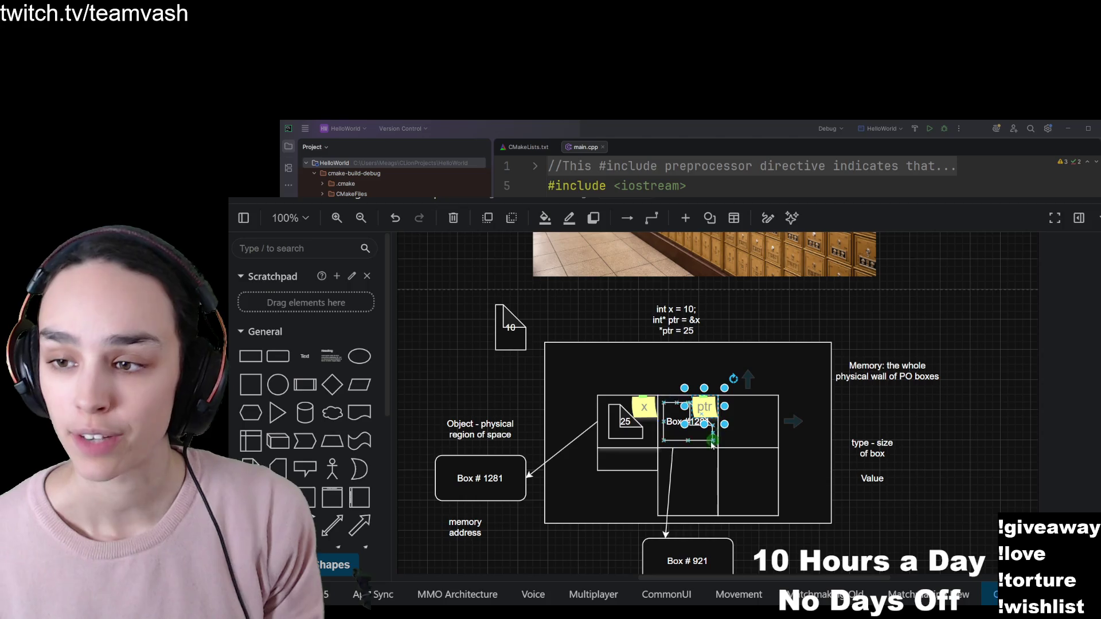
pyautogui.click(697, 437)
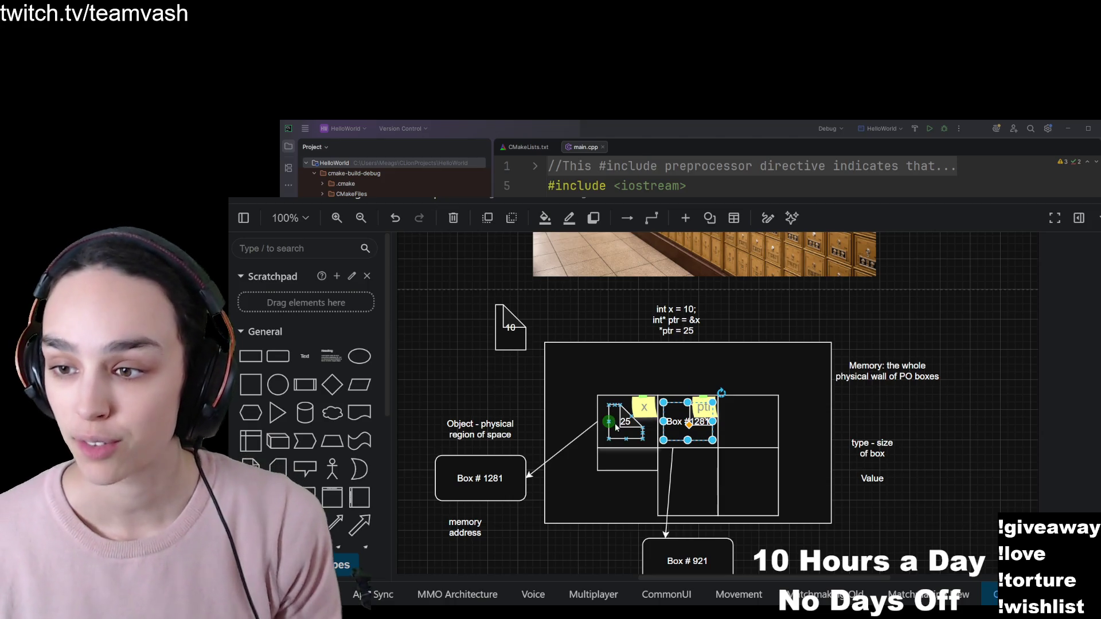
pyautogui.click(504, 464)
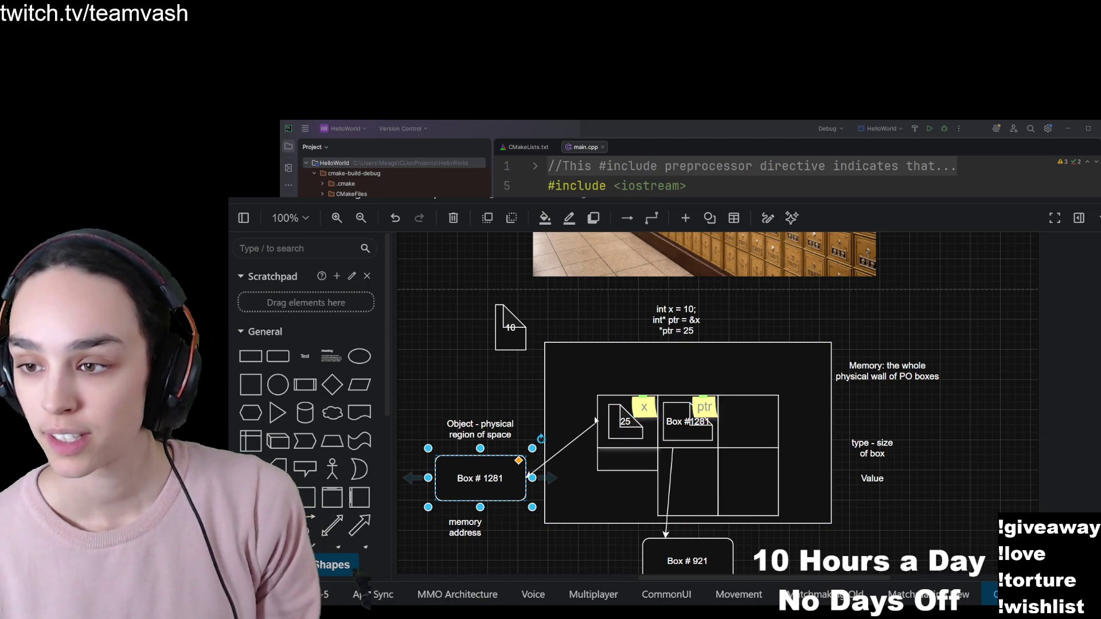
pyautogui.click(622, 427)
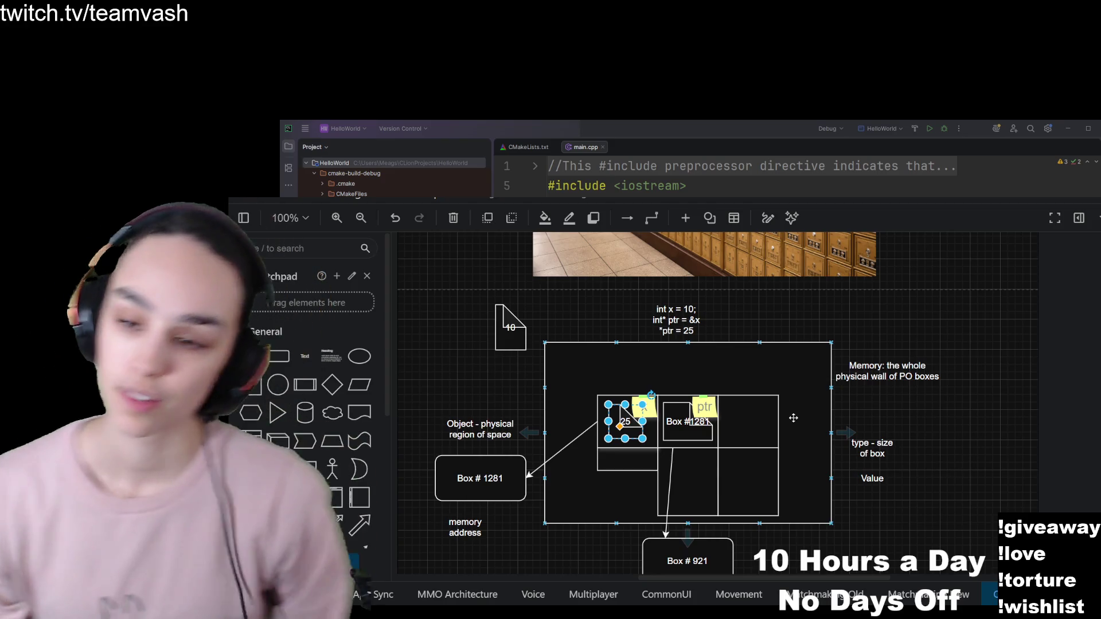
pyautogui.moveTo(328, 494)
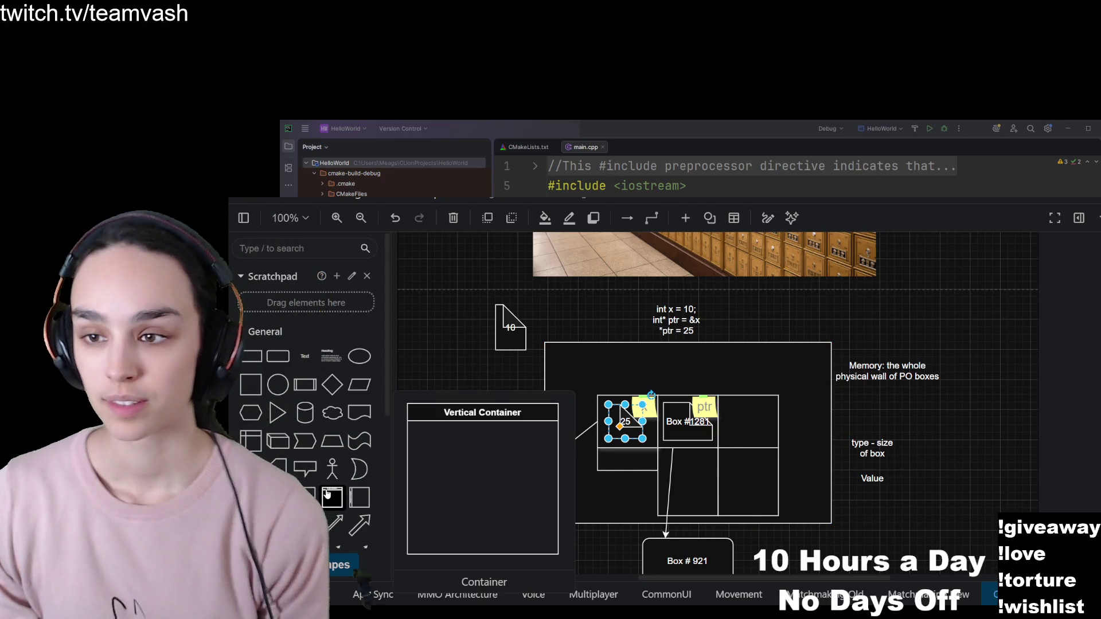
pyautogui.click(530, 389)
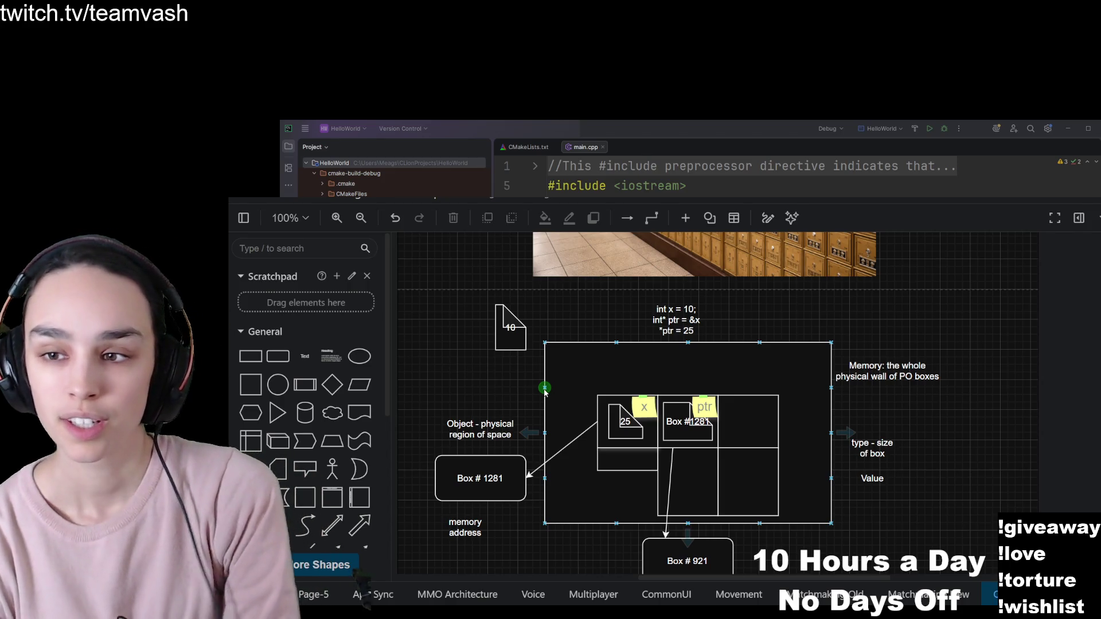
pyautogui.click(648, 313)
pyautogui.scroll(8, 649, 311)
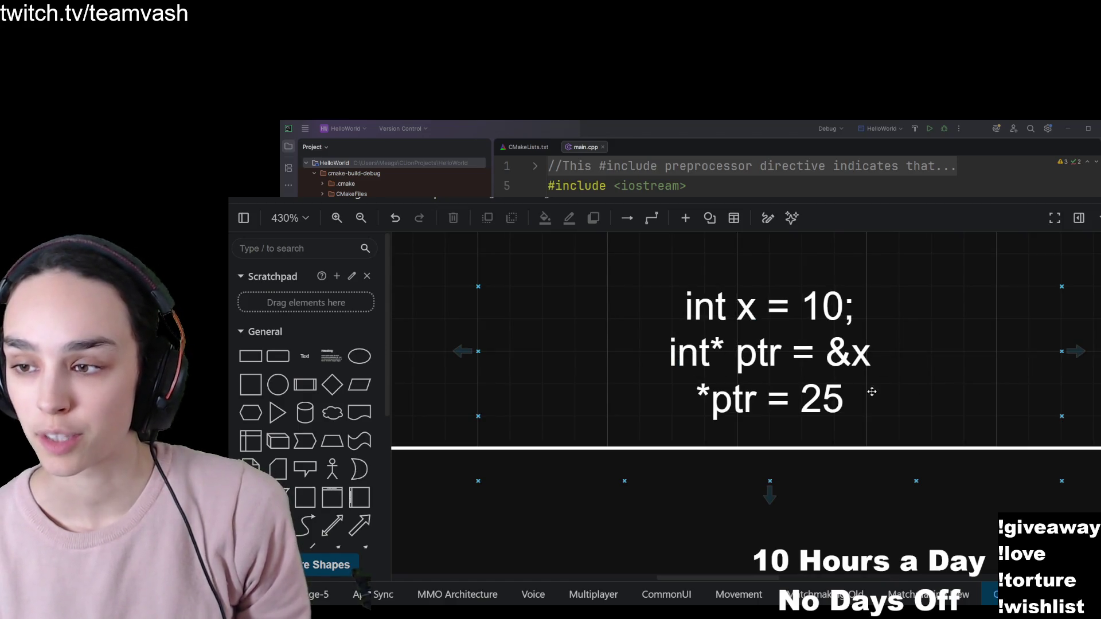
pyautogui.press('Escape')
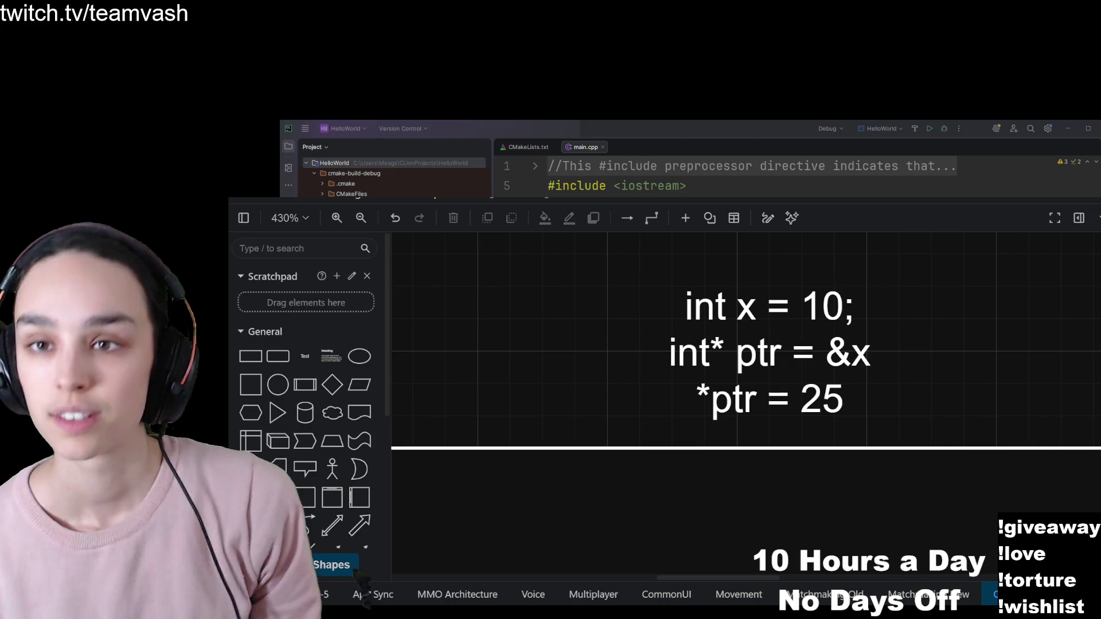
pyautogui.moveTo(941, 357)
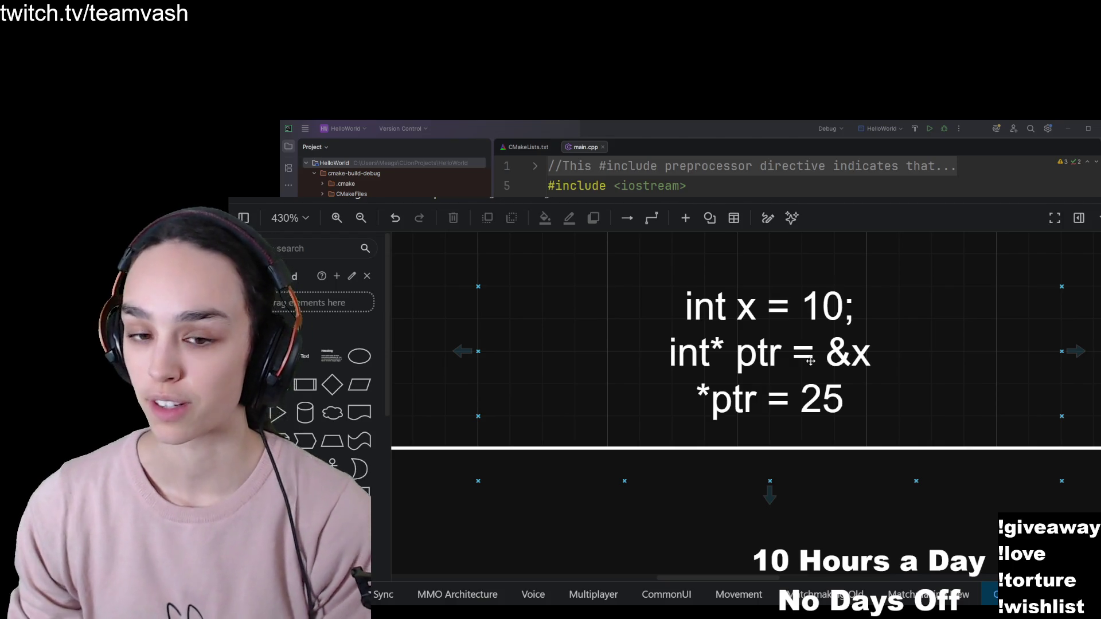
pyautogui.scroll(-3, 808, 364)
pyautogui.scroll(-4, 808, 364)
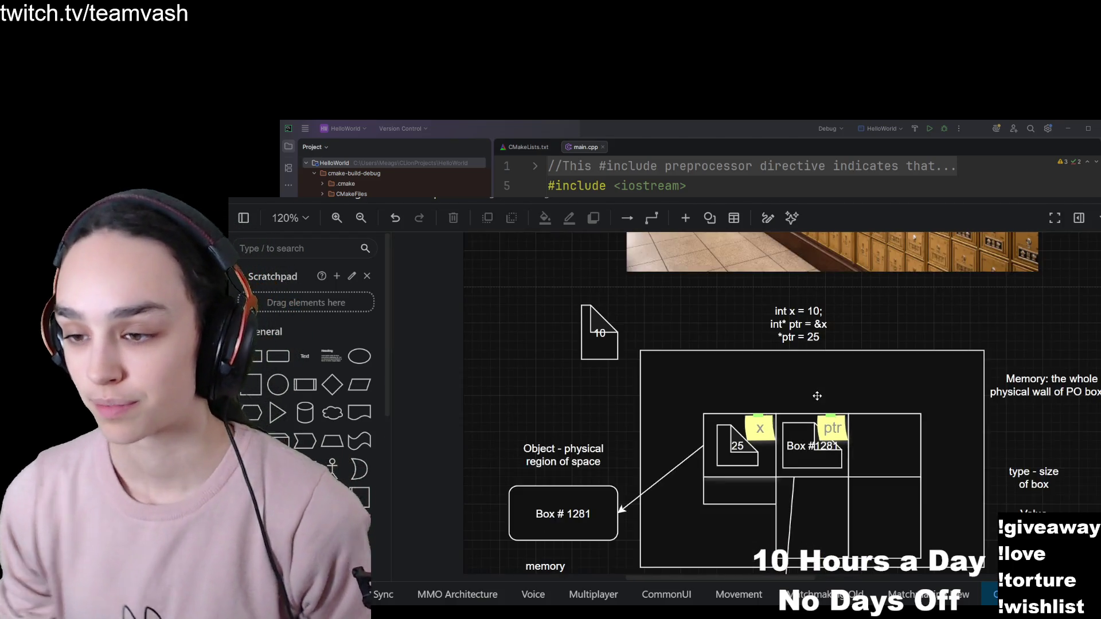
pyautogui.scroll(-1, 797, 379)
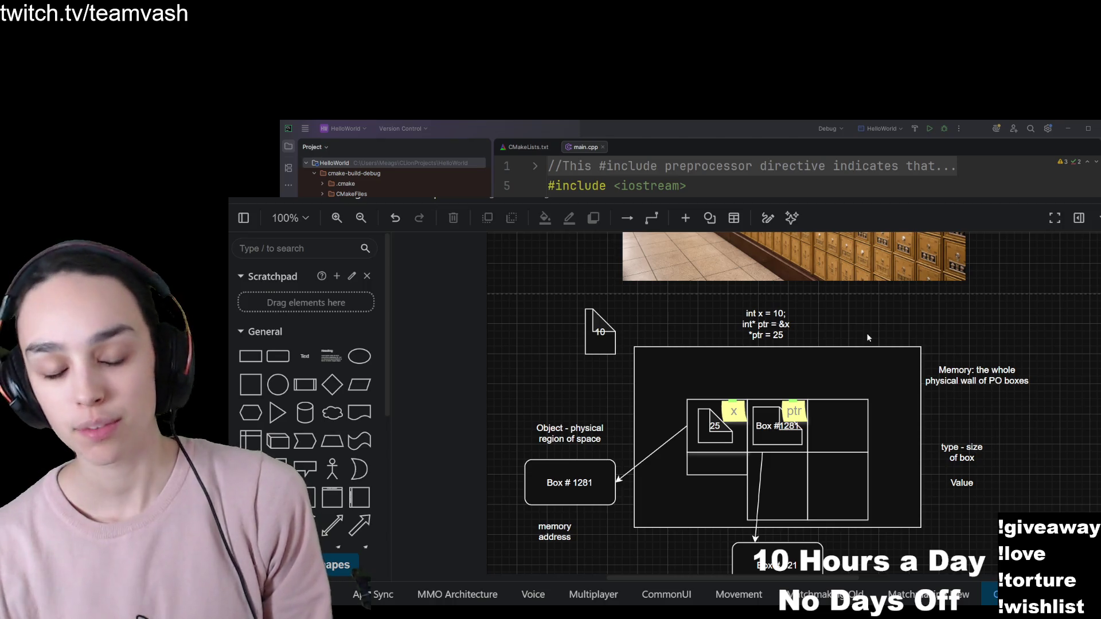
pyautogui.scroll(8, 774, 341)
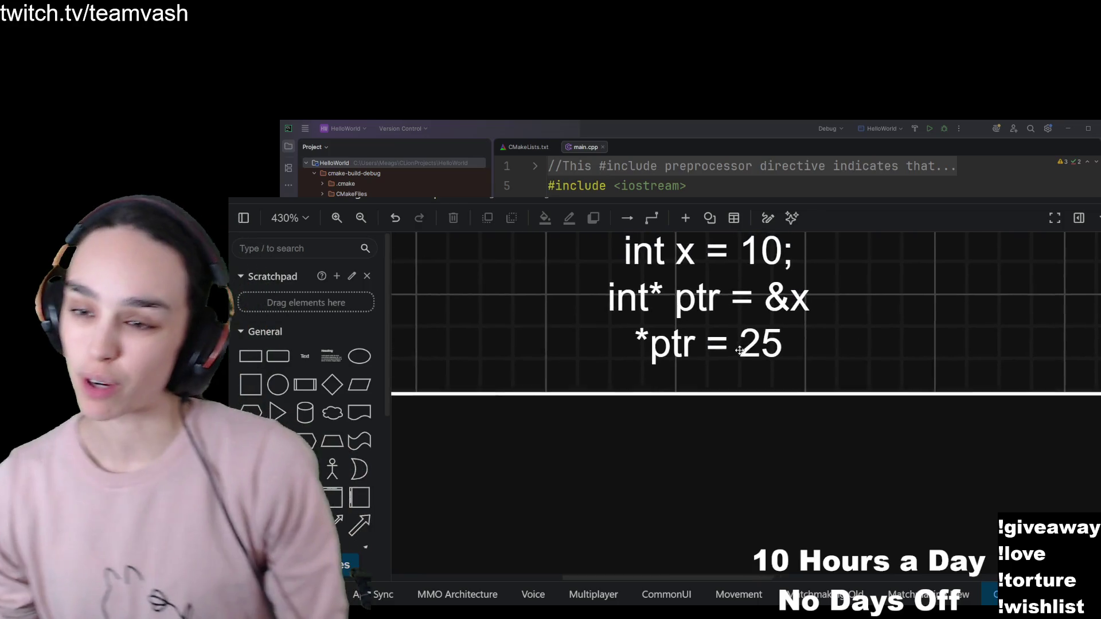
pyautogui.scroll(-6, 740, 351)
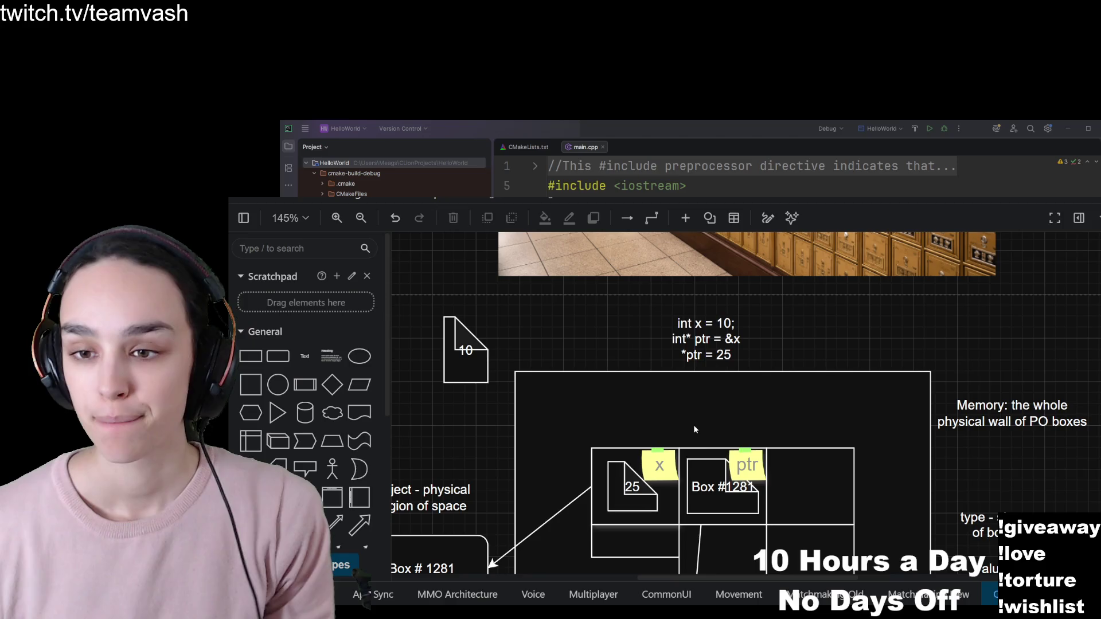
pyautogui.click(739, 356)
pyautogui.doubleClick(740, 356)
pyautogui.click(741, 358)
pyautogui.moveTo(741, 358)
pyautogui.mouseDown()
pyautogui.moveTo(739, 333)
pyautogui.moveTo(678, 359)
pyautogui.mouseUp()
pyautogui.doubleClick(738, 336)
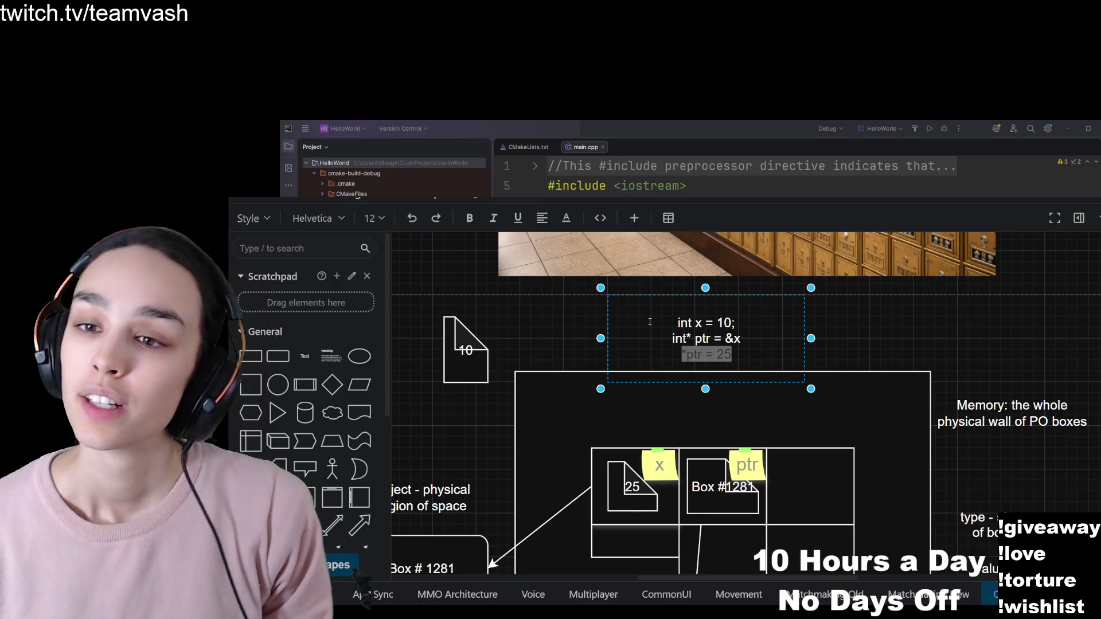
pyautogui.click(863, 363)
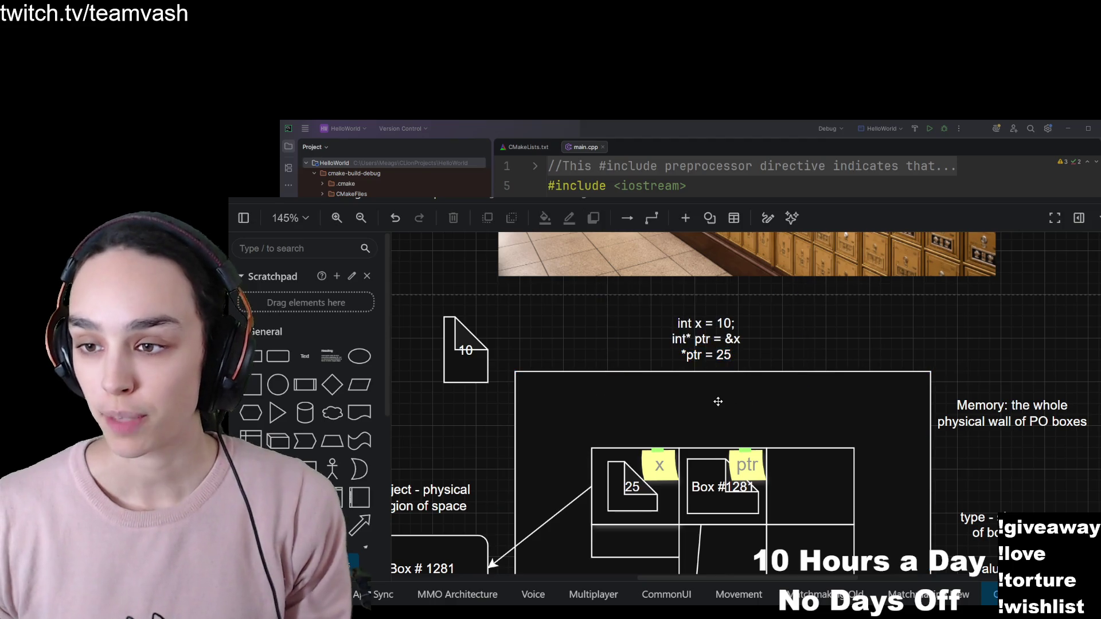
pyautogui.keyDown('ctrl'); pyautogui.scroll(3, 718, 402); pyautogui.keyUp('ctrl')
pyautogui.scroll(2, 713, 344)
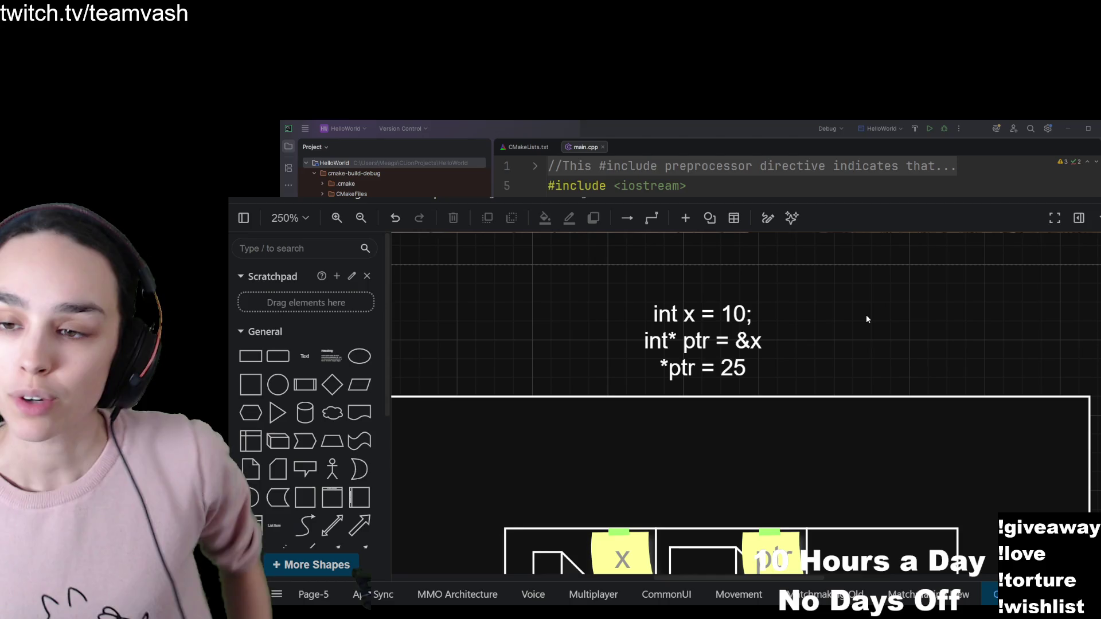
pyautogui.click(688, 344)
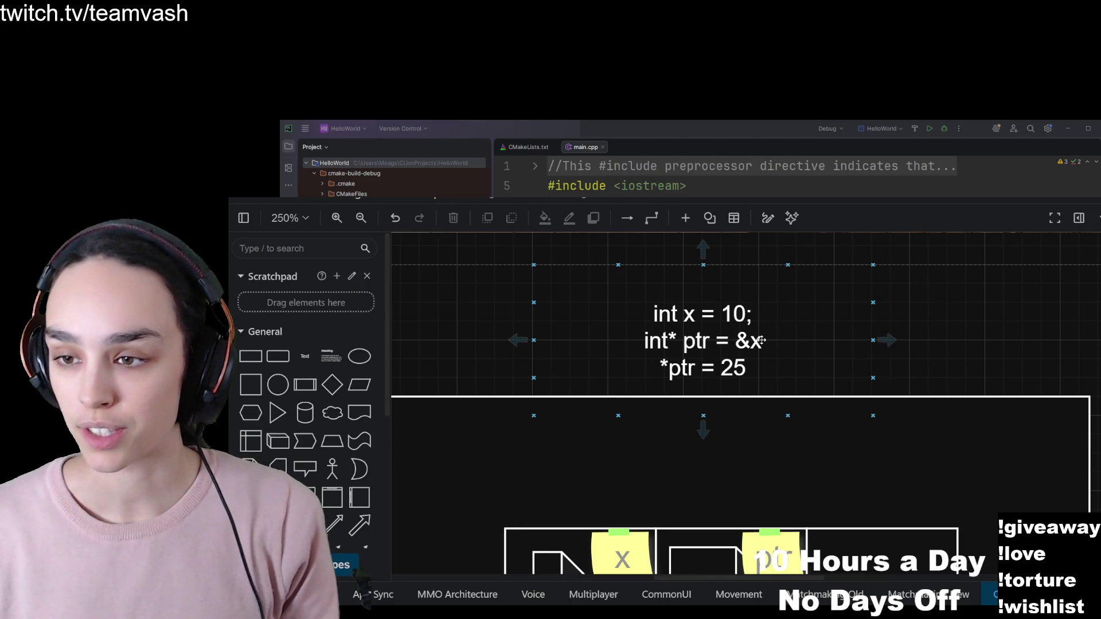
pyautogui.scroll(5, 760, 340)
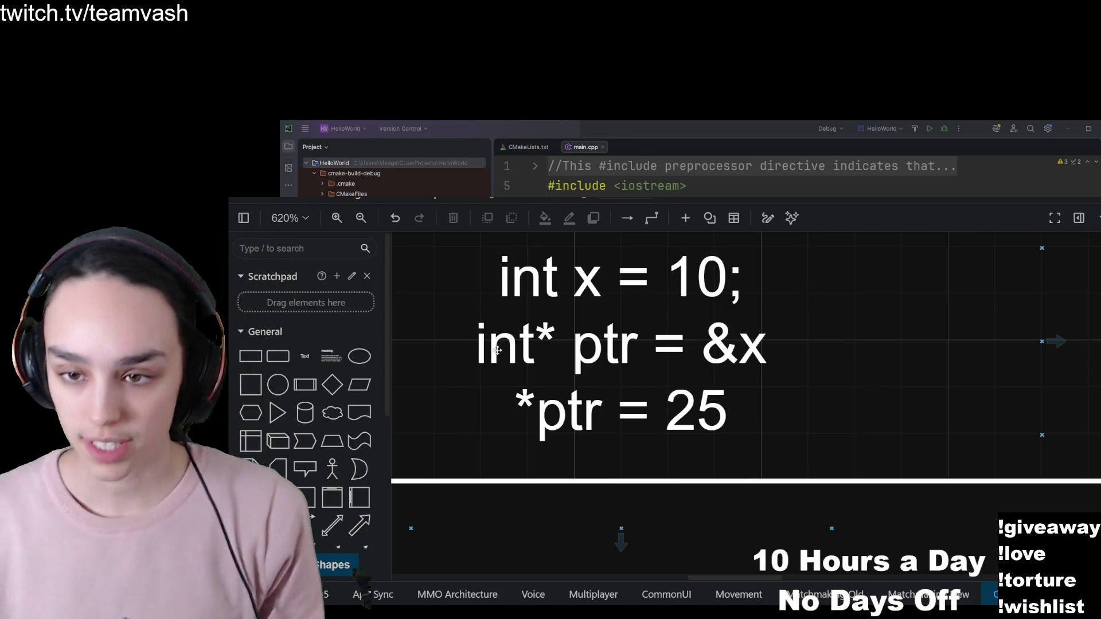
# - Lower the 25 shape slightly inside x's cell, with a small tweak to Box #1281
pyautogui.scroll(-5, 497, 351)
pyautogui.scroll(-3, 586, 436)
pyautogui.click(886, 453)
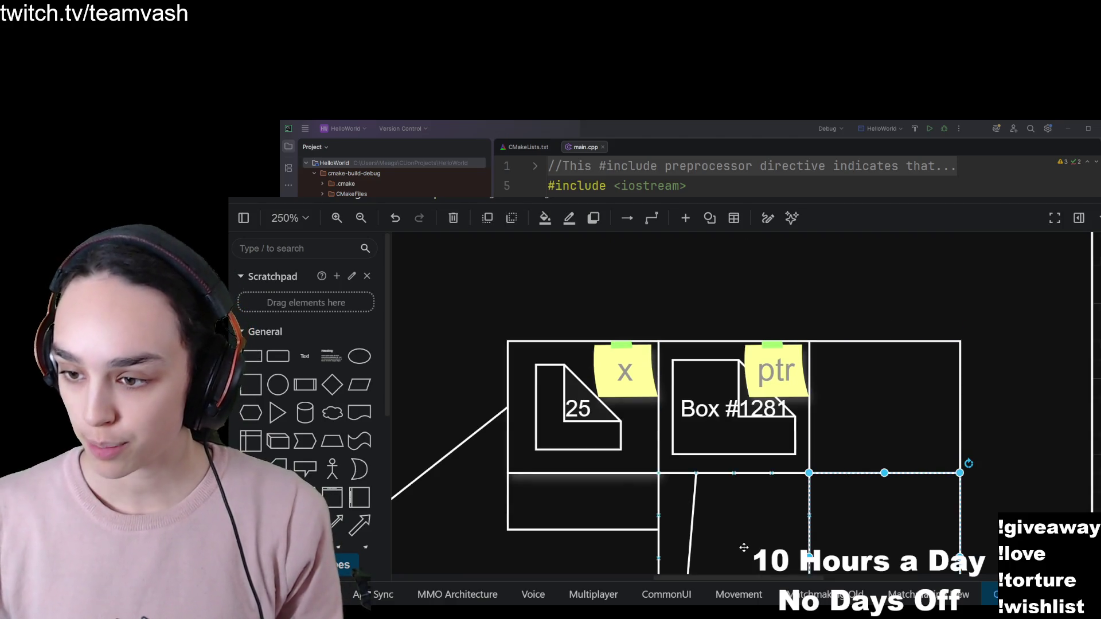
pyautogui.click(585, 494)
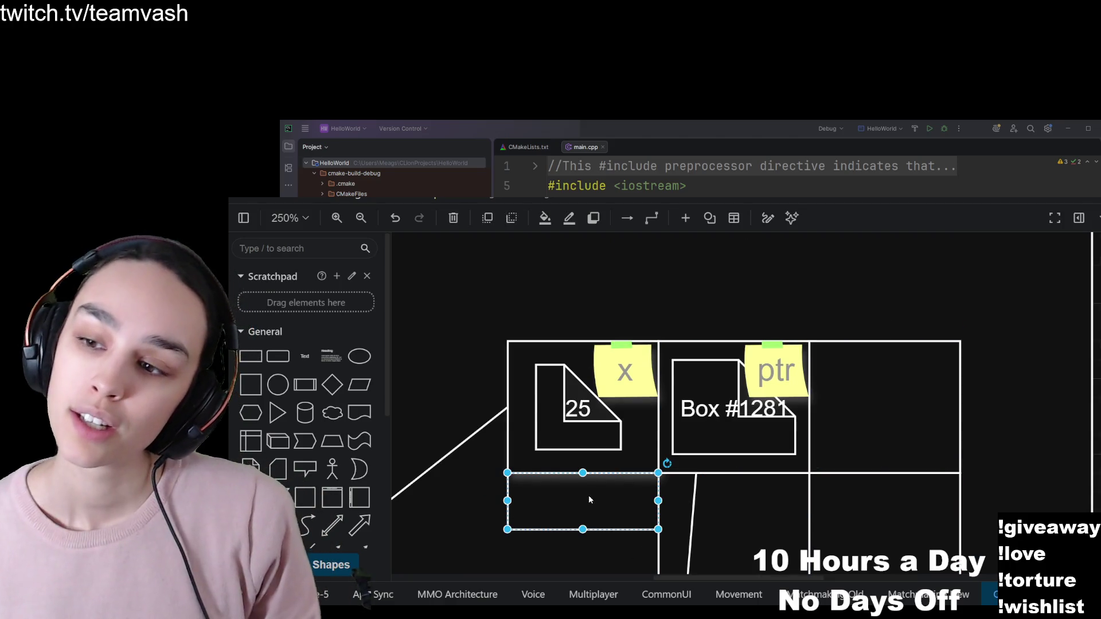
pyautogui.moveTo(704, 444); pyautogui.dragTo(708, 440)
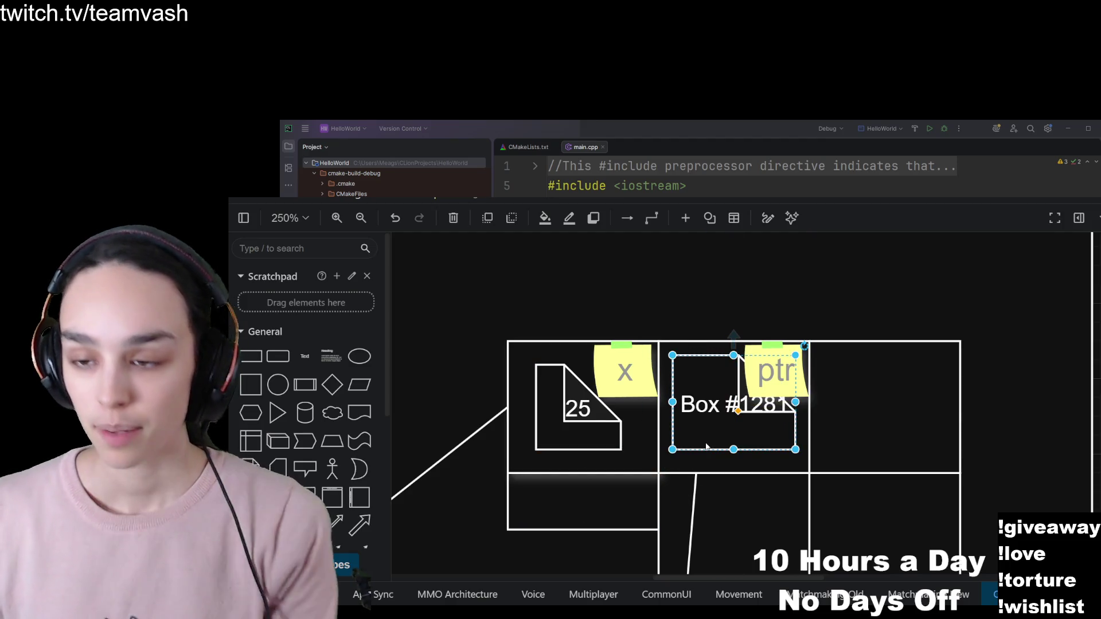
pyautogui.moveTo(566, 433)
pyautogui.mouseDown()
pyautogui.moveTo(566, 467)
pyautogui.moveTo(566, 450)
pyautogui.mouseUp()
# - Zoom back in to inspect the code text block above the memory boxes
pyautogui.scroll(3, 631, 430)
pyautogui.scroll(4, 631, 442)
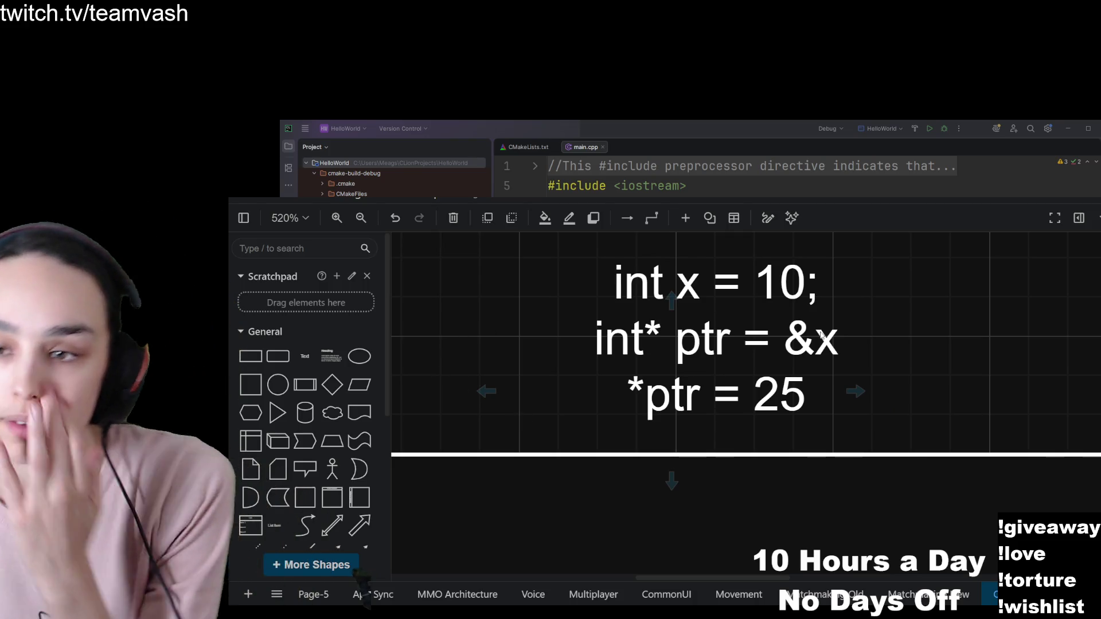
pyautogui.click(636, 321)
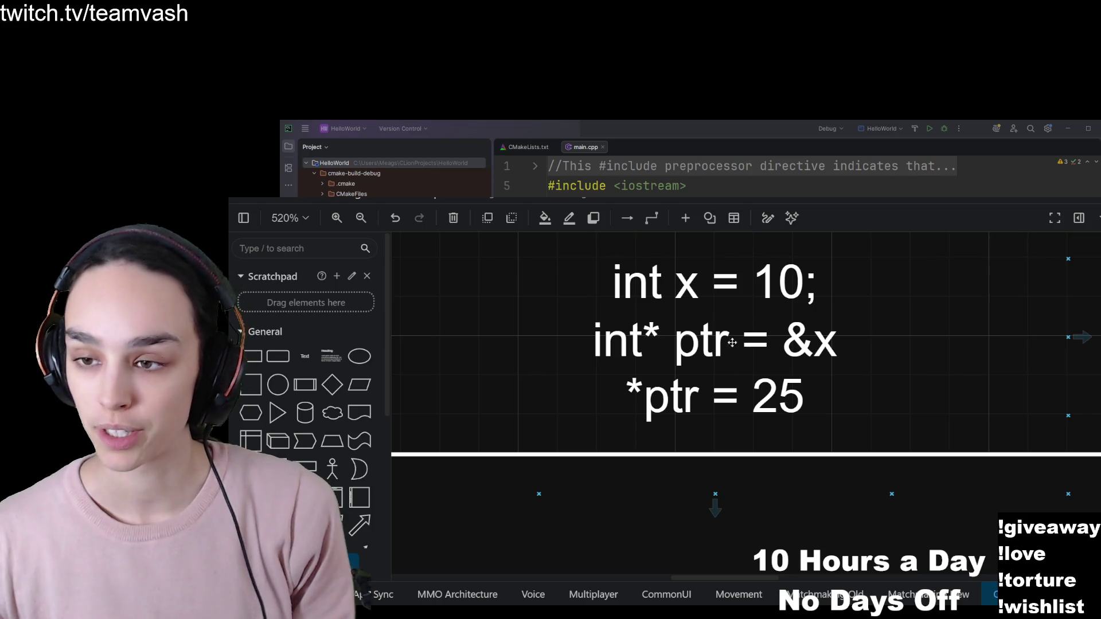
pyautogui.scroll(-3, 669, 422)
pyautogui.scroll(2, 739, 499)
pyautogui.click(694, 377)
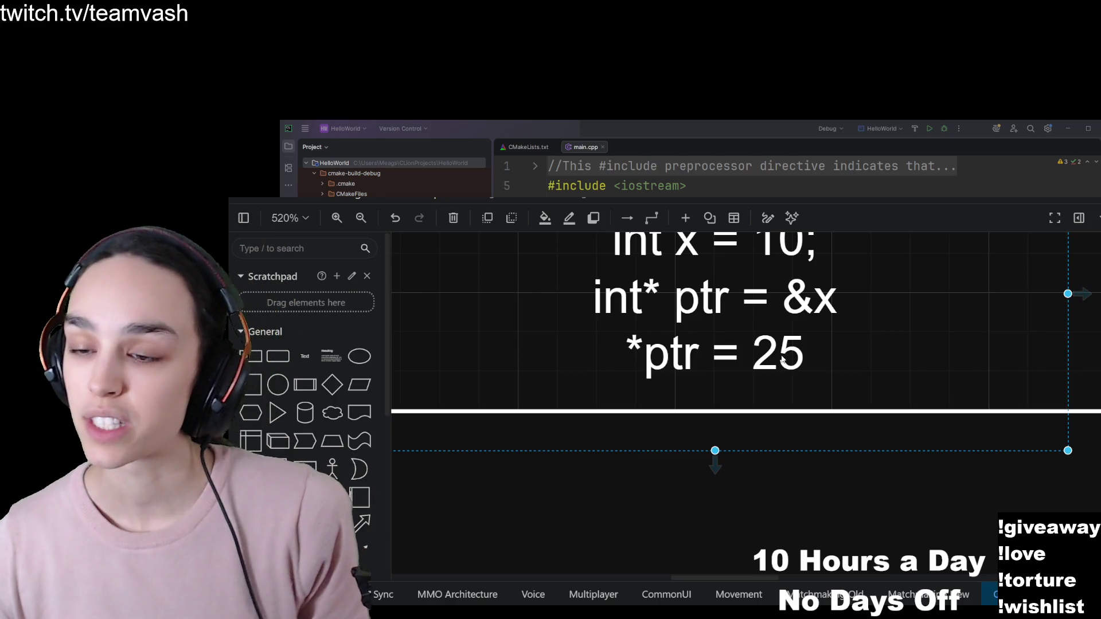
pyautogui.scroll(-3, 724, 308)
pyautogui.scroll(-3, 723, 308)
pyautogui.scroll(3, 658, 499)
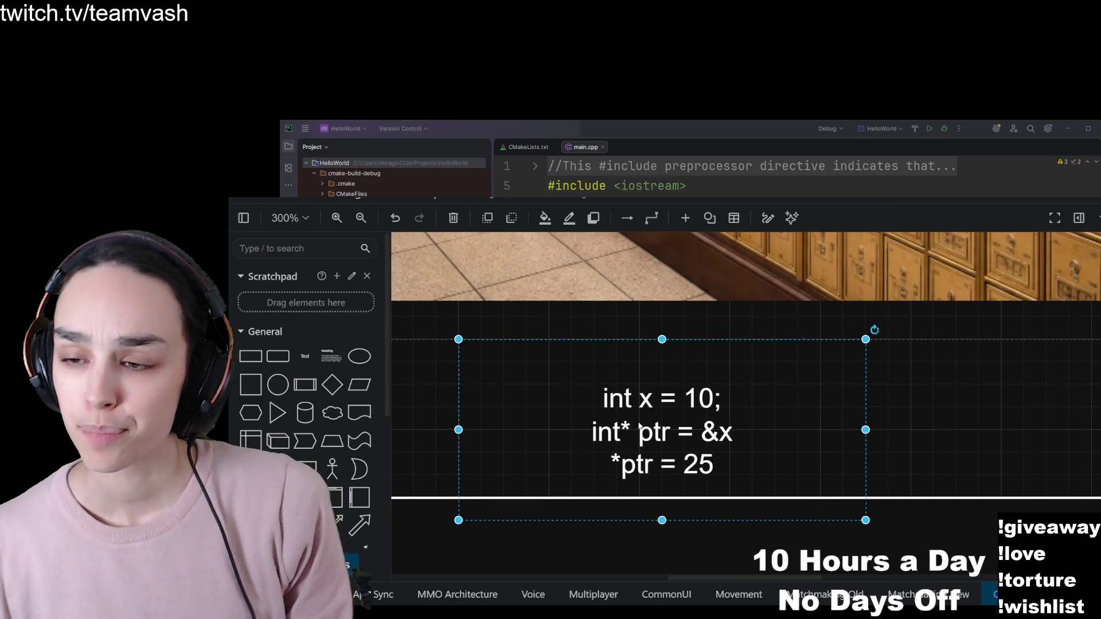
pyautogui.scroll(-4, 655, 405)
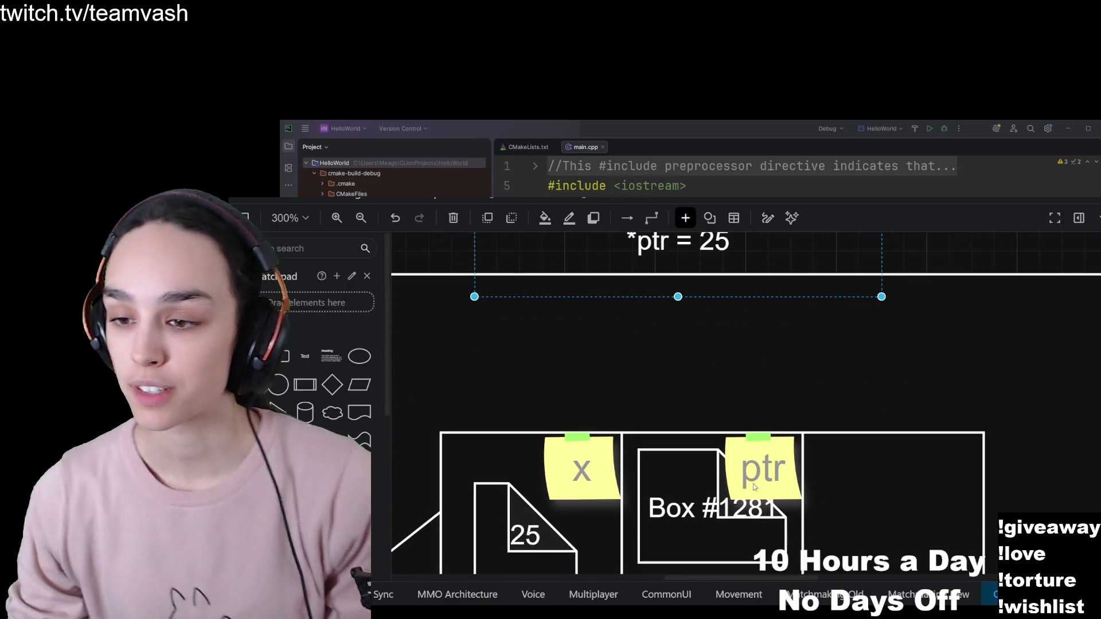
# - Lower the Box #1281 page a little within ptr's cell
pyautogui.click(738, 510)
pyautogui.scroll(-2, 736, 508)
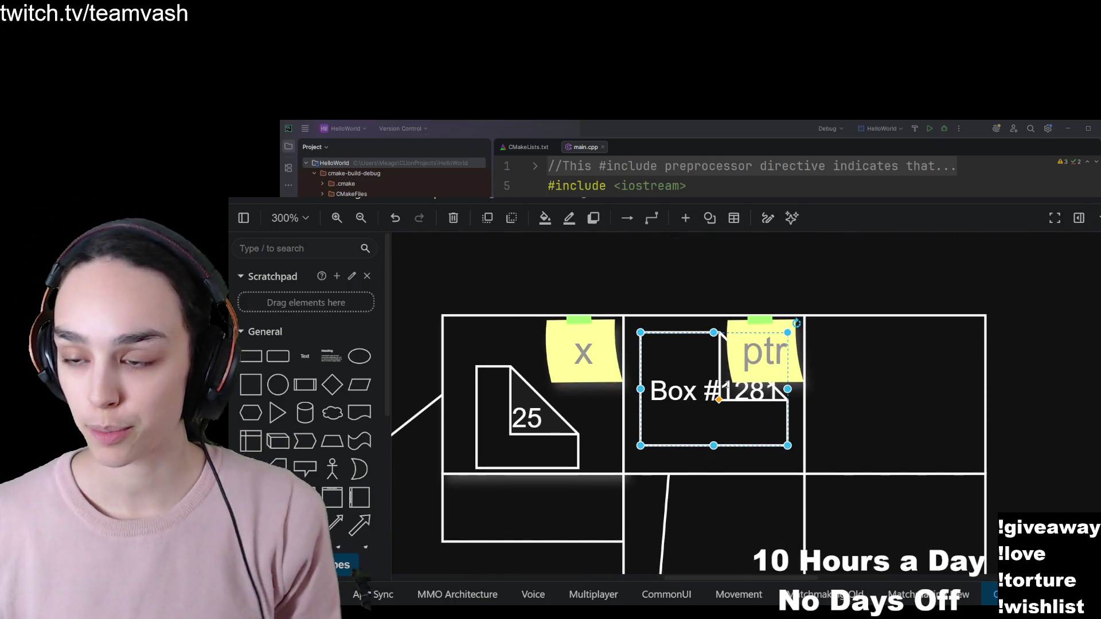
pyautogui.moveTo(706, 419)
pyautogui.mouseDown()
pyautogui.moveTo(722, 440)
pyautogui.moveTo(705, 424)
pyautogui.mouseUp()
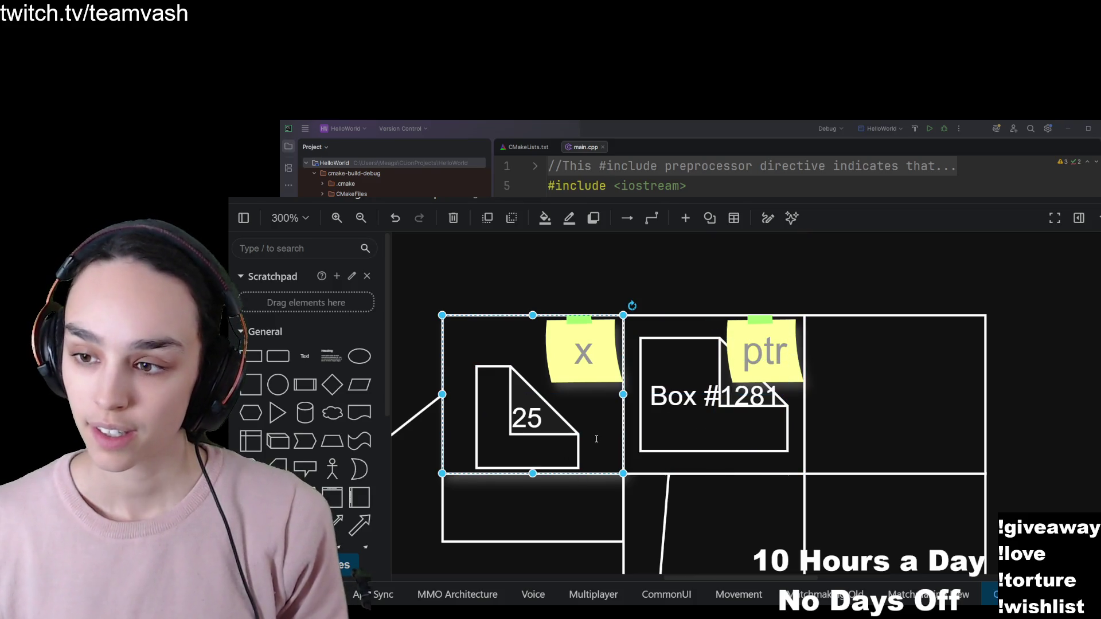
# - Check the x cell, 25 shape, ptr sticky note, Box # 921 and Box #1281 placements
pyautogui.click(620, 425)
pyautogui.click(545, 442)
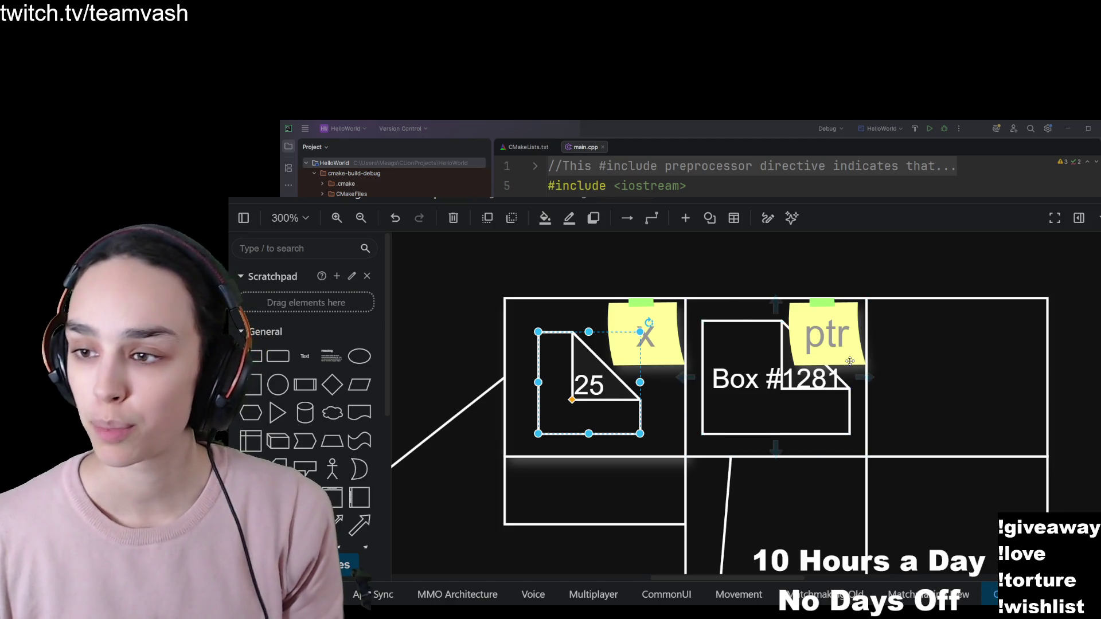
pyautogui.scroll(1, 809, 356)
pyautogui.hscroll(1, 808, 356)
pyautogui.click(808, 356)
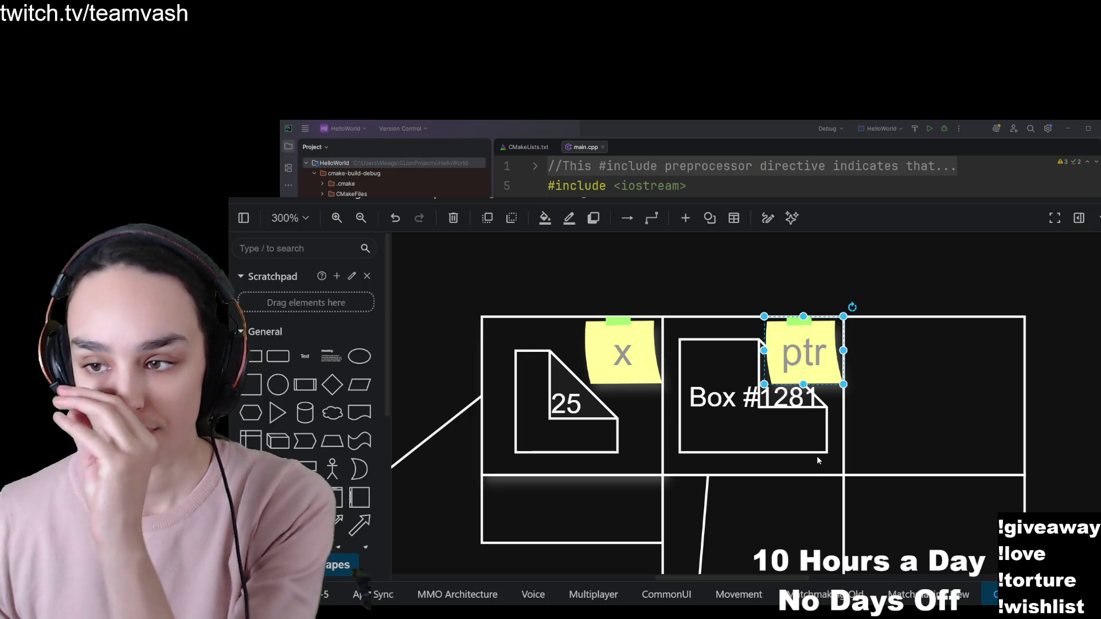
pyautogui.scroll(-5, 816, 452)
pyautogui.click(789, 445)
pyautogui.hotkey('ctrl', 'z')
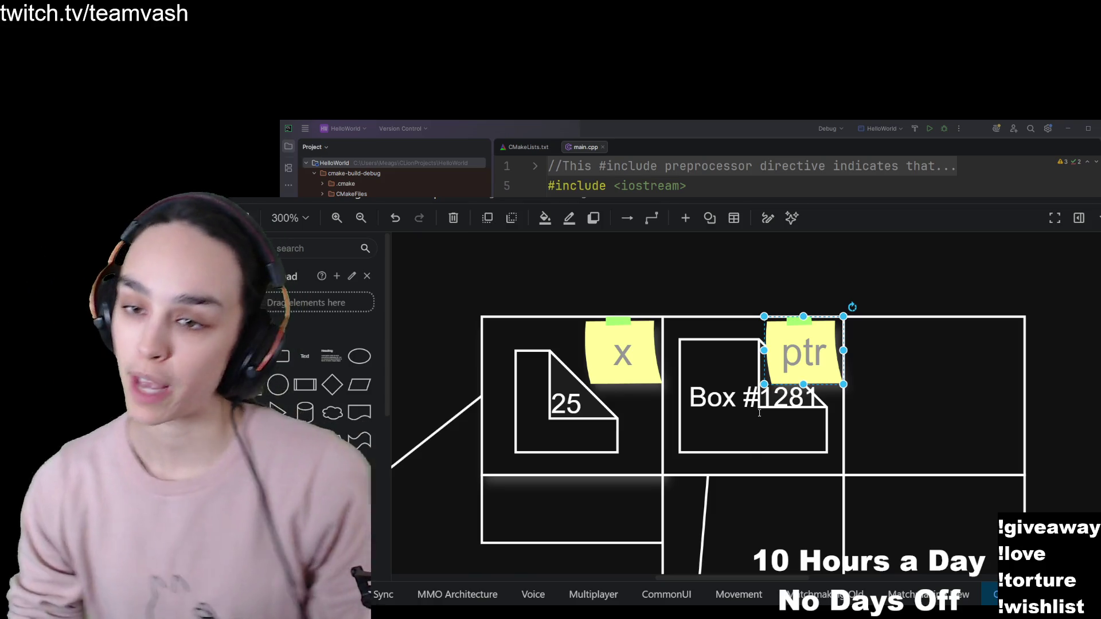
pyautogui.click(745, 431)
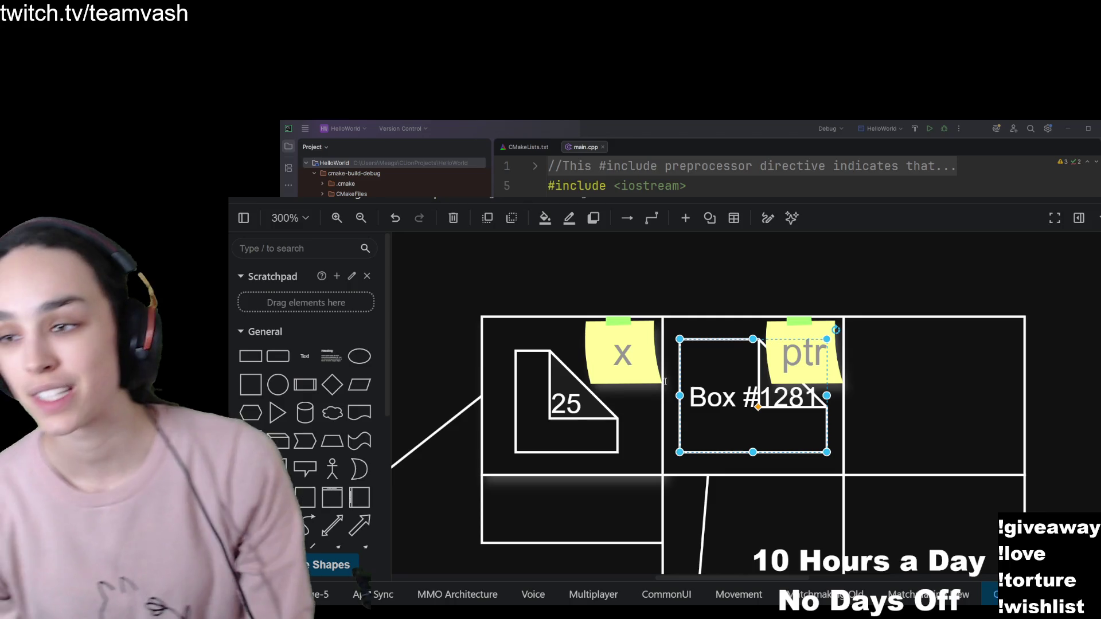
pyautogui.scroll(3, 664, 381)
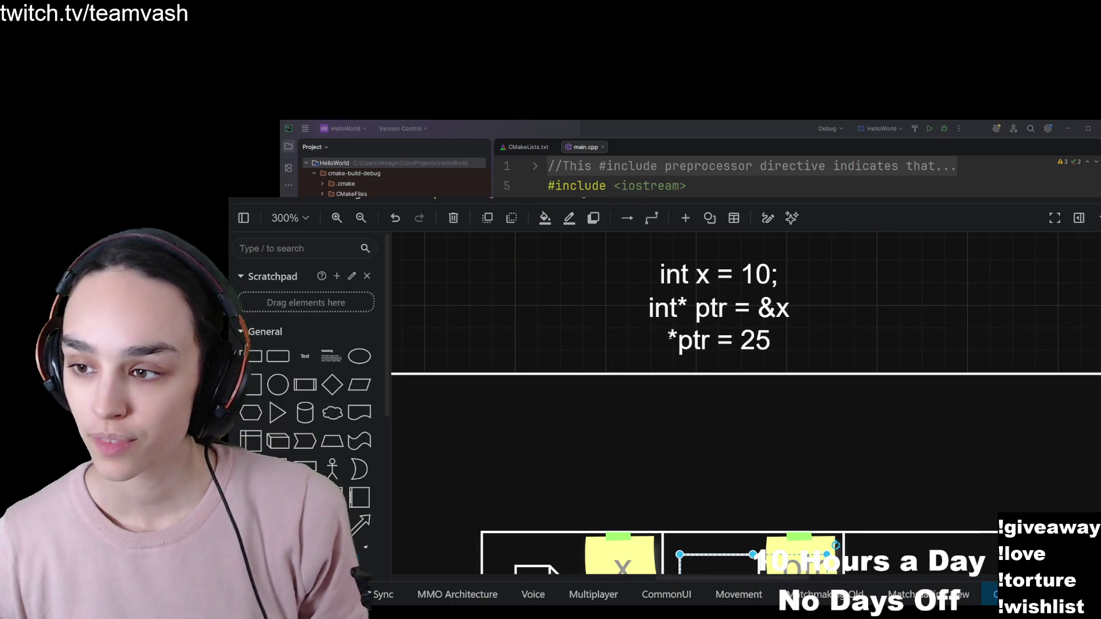